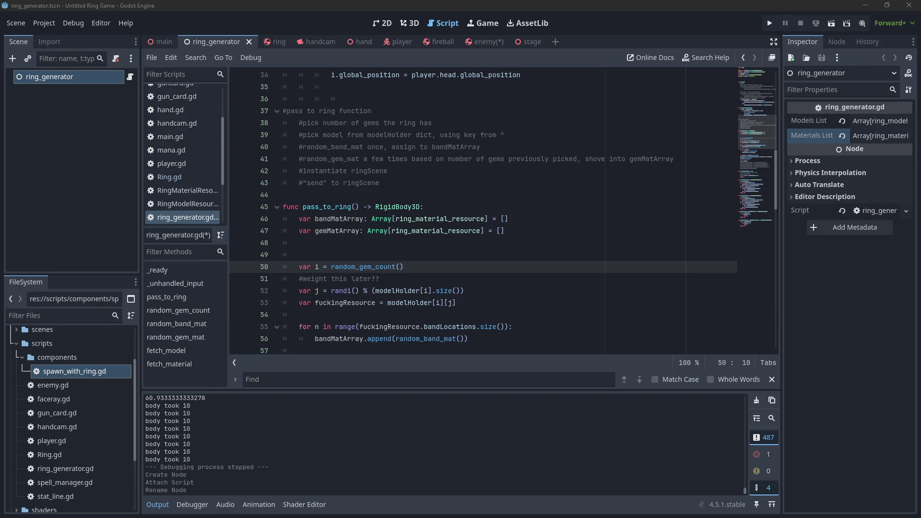
Select the pass_to_ring function name on line 45 of ring_generator.gd and clear it.
{"action": "left_click", "coordinate": [410, 251]}
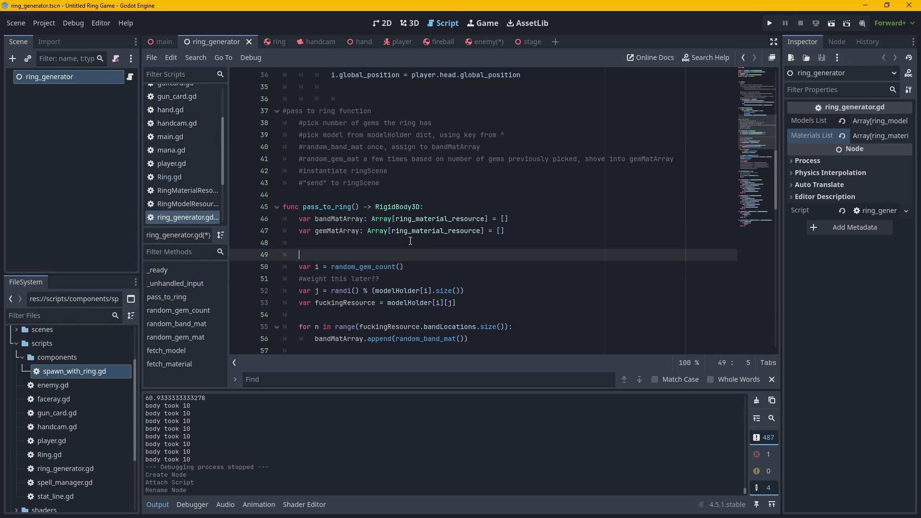
{"action": "left_click", "coordinate": [343, 206]}
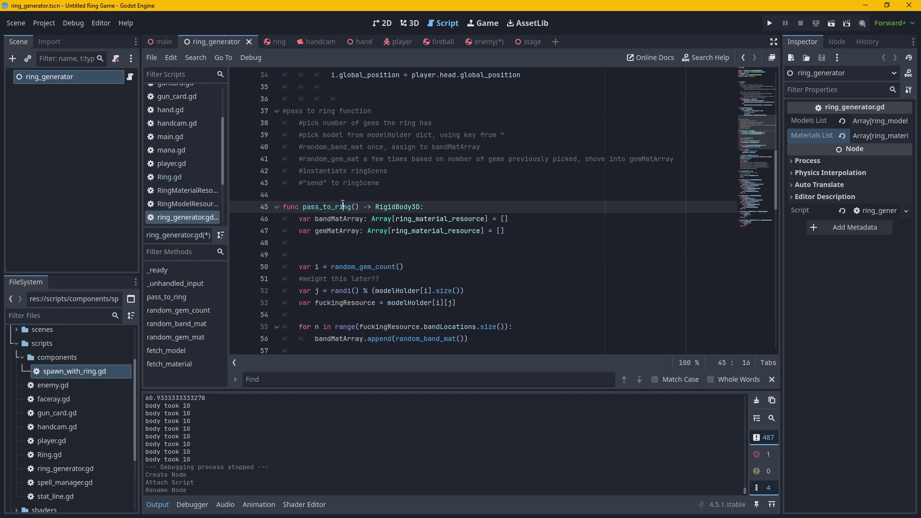
{"action": "left_click_drag", "start_coordinate": [351, 207], "coordinate": [303, 207]}
{"action": "key", "text": "BackSpace"}
{"action": "type", "text": "random"}
{"action": "key", "text": "ctrl+BackSpace"}
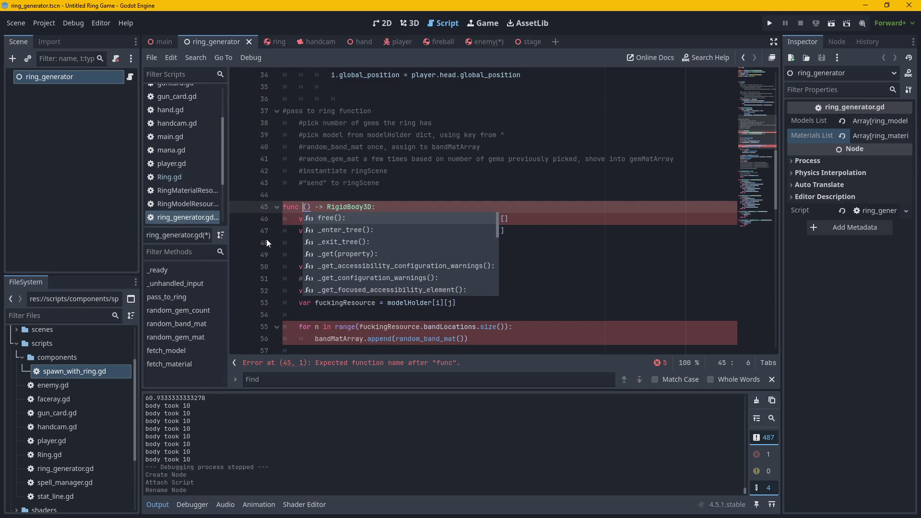
Enter generate_random_ring as the new function name on line 45.
{"action": "type", "text": "generate"}
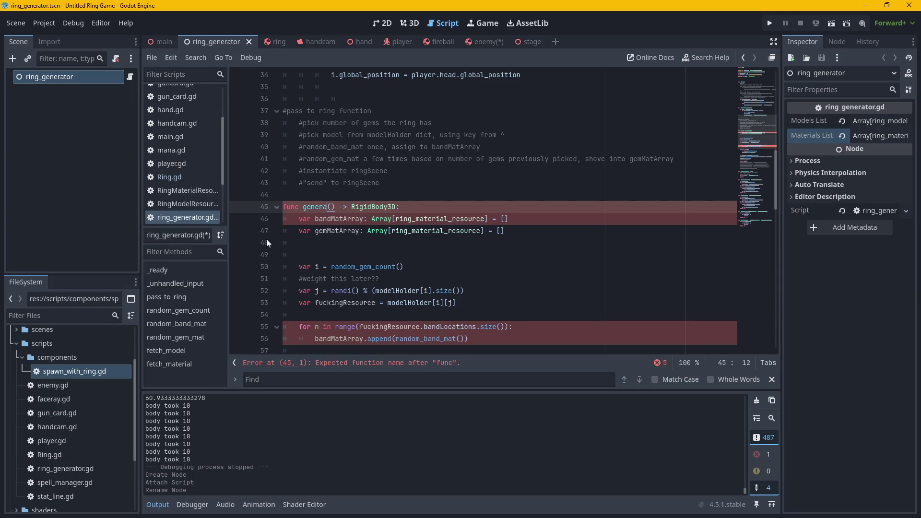
{"action": "type", "text": "_rand"}
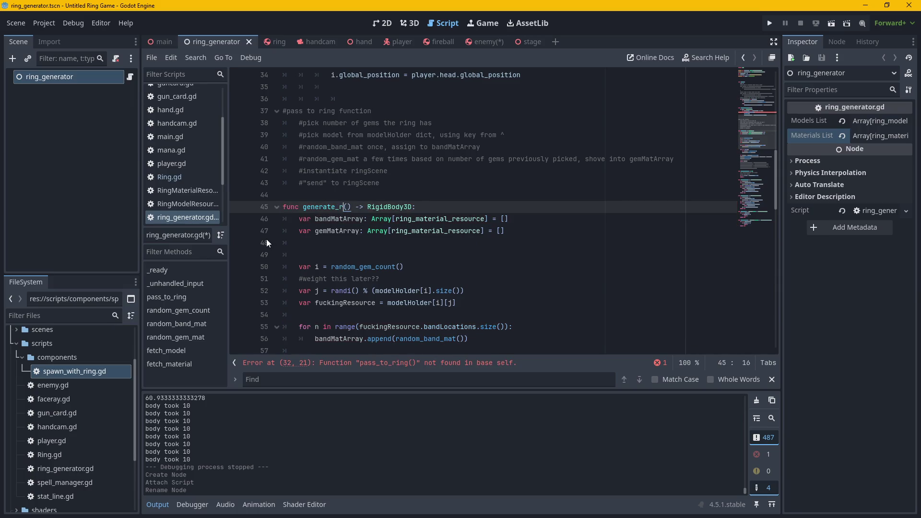
{"action": "type", "text": "om_r"}
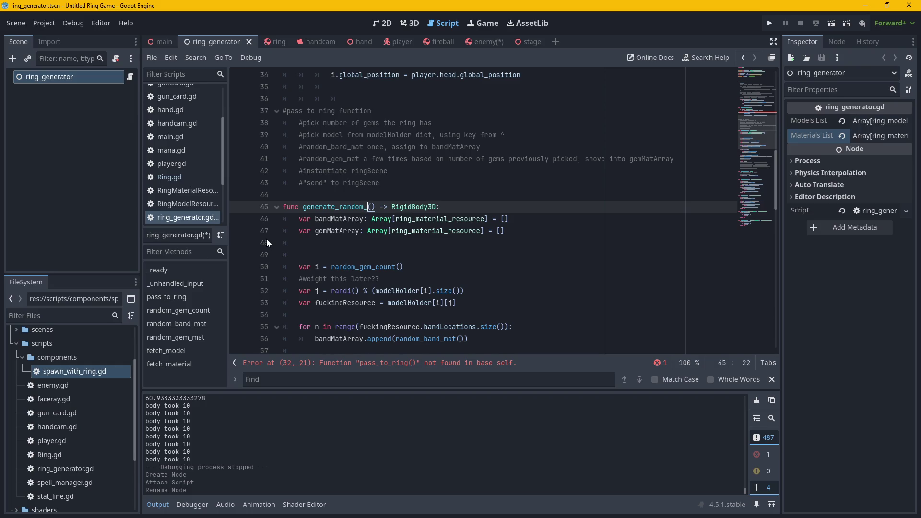
{"action": "key", "text": "Menu"}
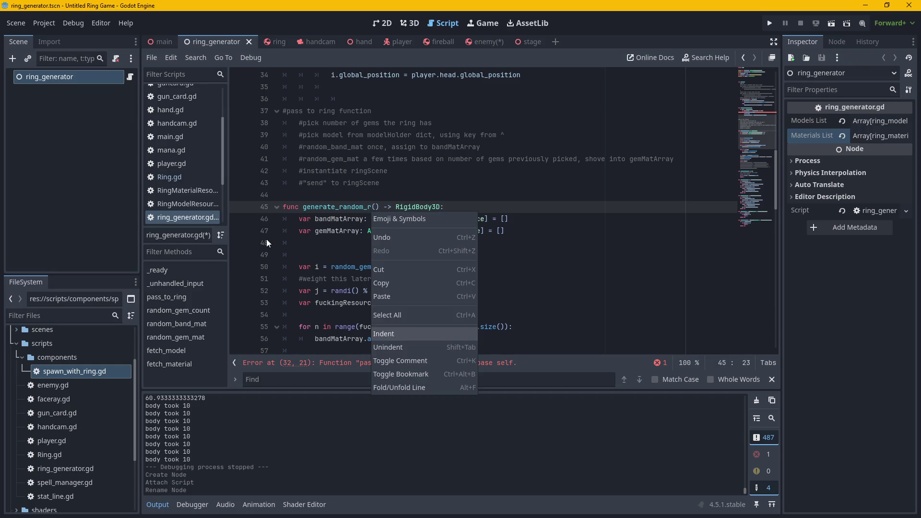
{"action": "key", "text": "Escape"}
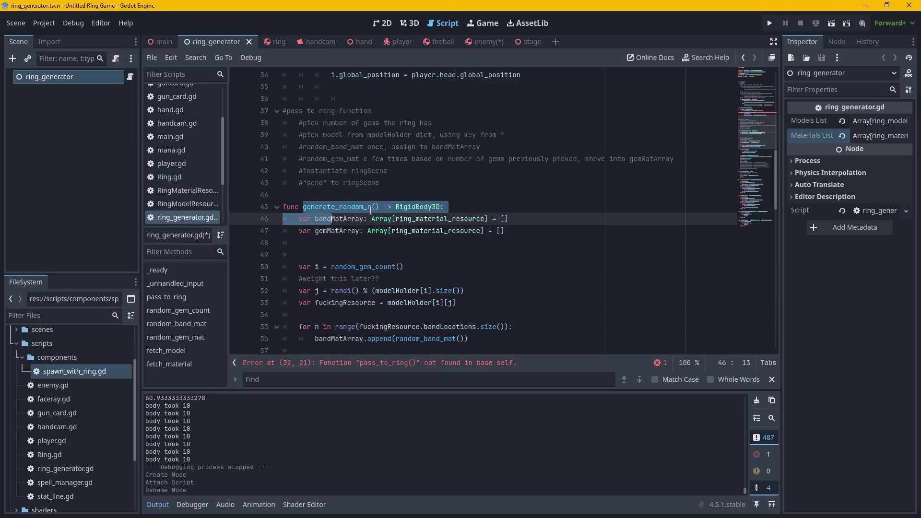
{"action": "type", "text": "i"}
{"action": "key", "text": "Menu"}
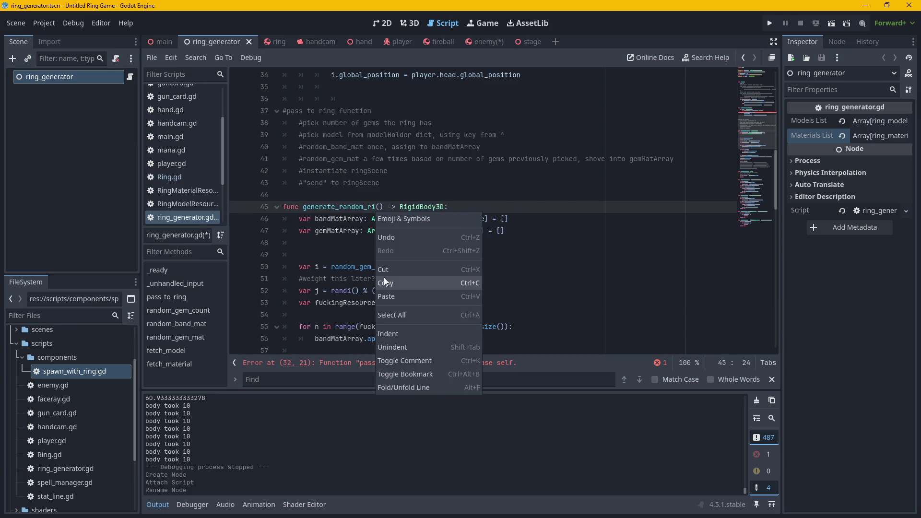
{"action": "key", "text": "Escape"}
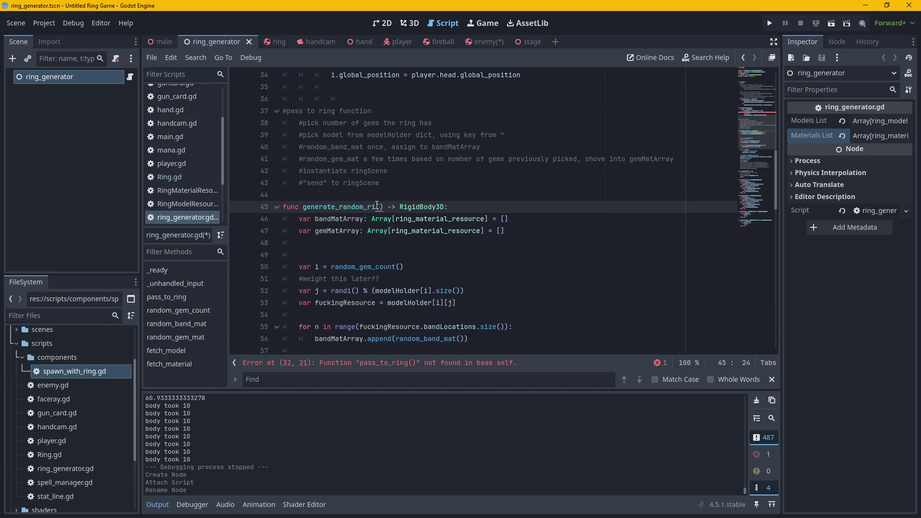
{"action": "type", "text": "ng("}
{"action": "left_click", "coordinate": [505, 204]}
Change line 32 to call generate_random_ring(), copy that call, and switch to the enemy scene.
{"action": "left_click", "coordinate": [382, 362]}
{"action": "left_click_drag", "start_coordinate": [411, 208], "coordinate": [368, 209]}
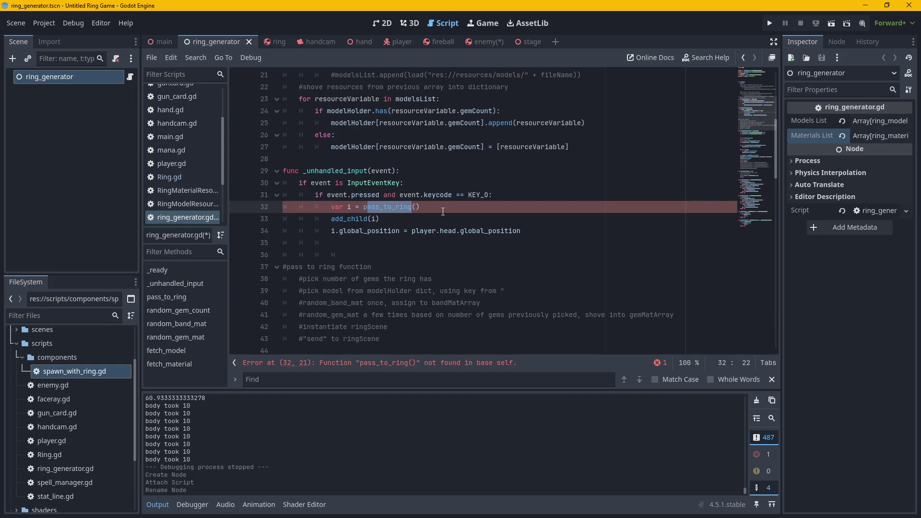
{"action": "type", "text": "gen"}
{"action": "key", "text": "Return"}
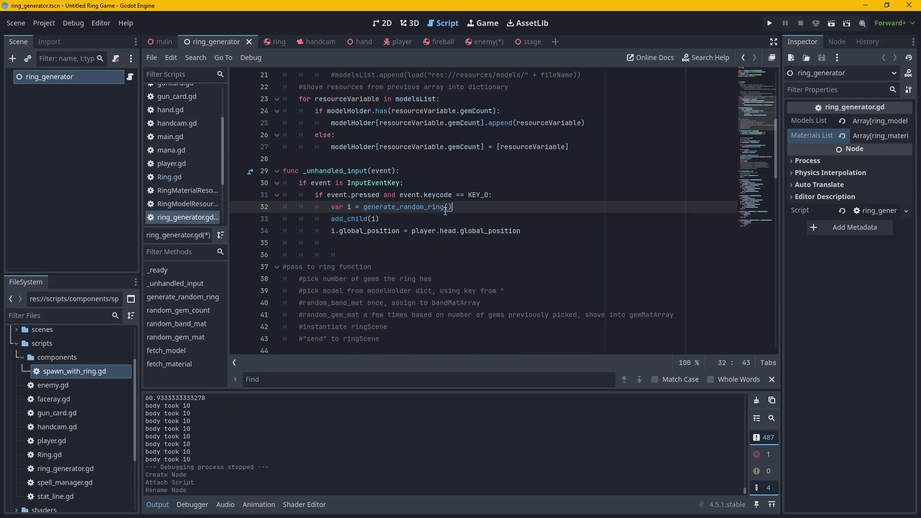
{"action": "left_click_drag", "start_coordinate": [453, 208], "coordinate": [363, 208]}
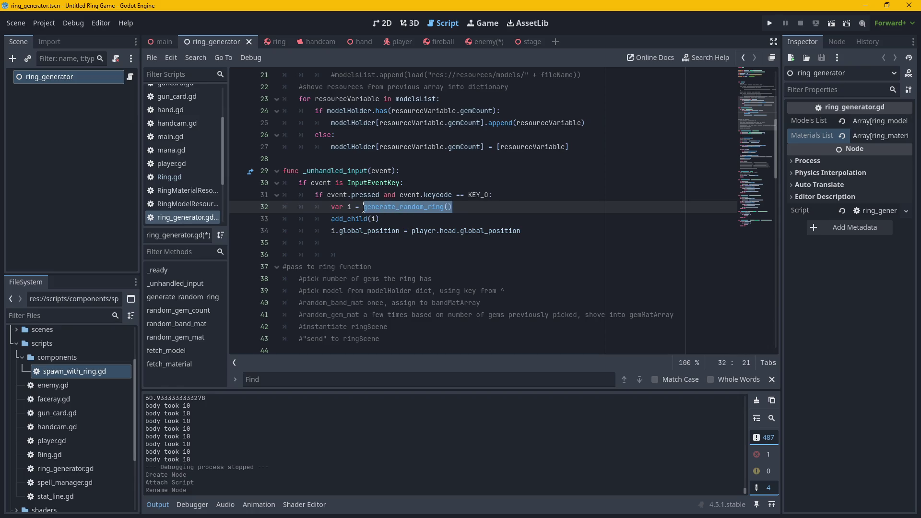
{"action": "left_click", "coordinate": [482, 43]}
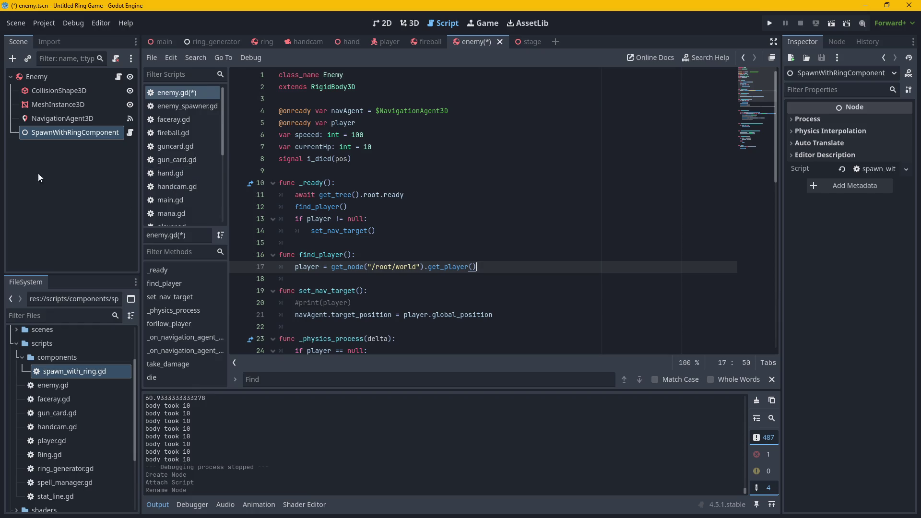
In spawn_with_ring.gd, make line 7 call ringGenerator.generate_random_ring() instead of pass_to_ring().
{"action": "left_click", "coordinate": [130, 132]}
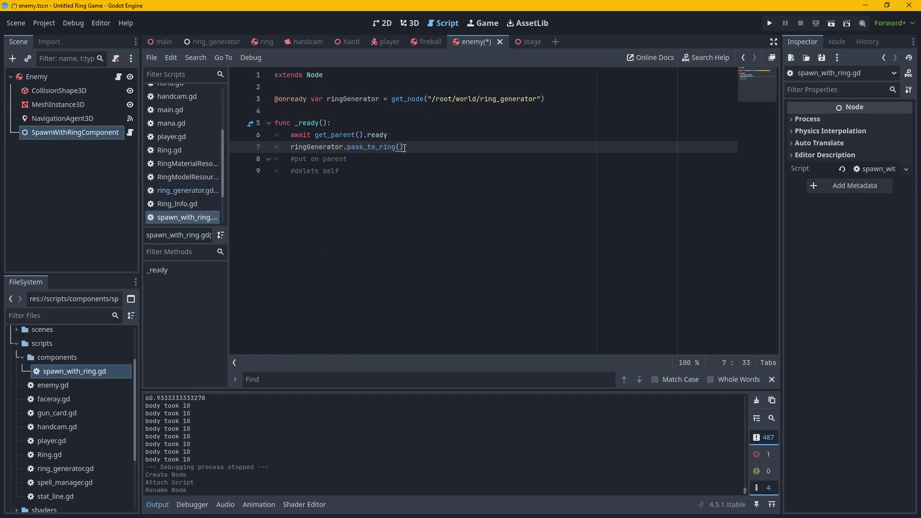
{"action": "left_click_drag", "start_coordinate": [353, 152], "coordinate": [346, 151]}
{"action": "type", "text": "generate_random_ring()"}
{"action": "key", "text": "BackSpace"}
{"action": "key", "text": "BackSpace"}
{"action": "left_click_drag", "start_coordinate": [348, 159], "coordinate": [290, 158]}
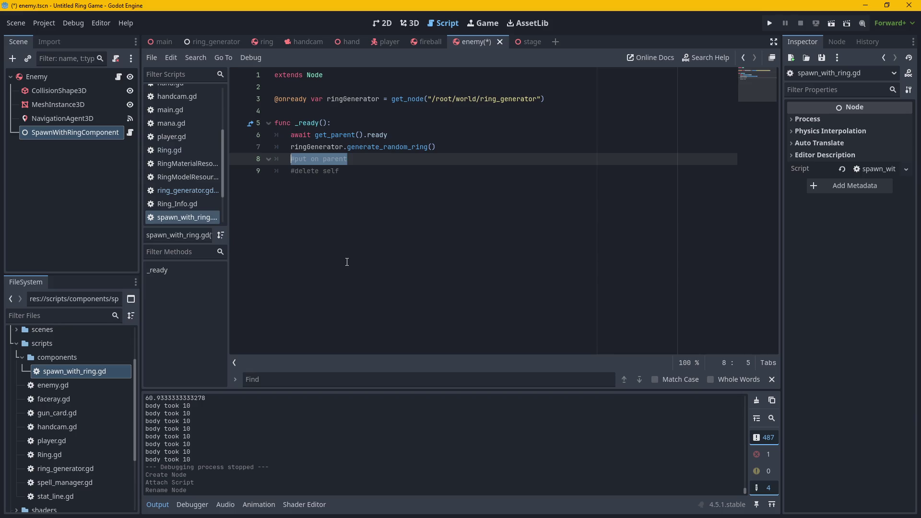
{"action": "left_click", "coordinate": [289, 147]}
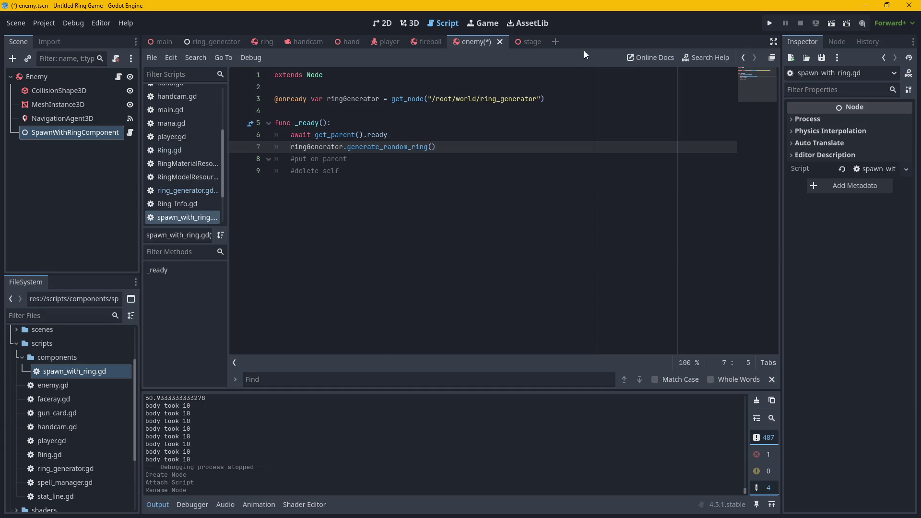
Insert a new line 4 below line 3 for a parent node reference.
{"action": "left_click", "coordinate": [550, 100]}
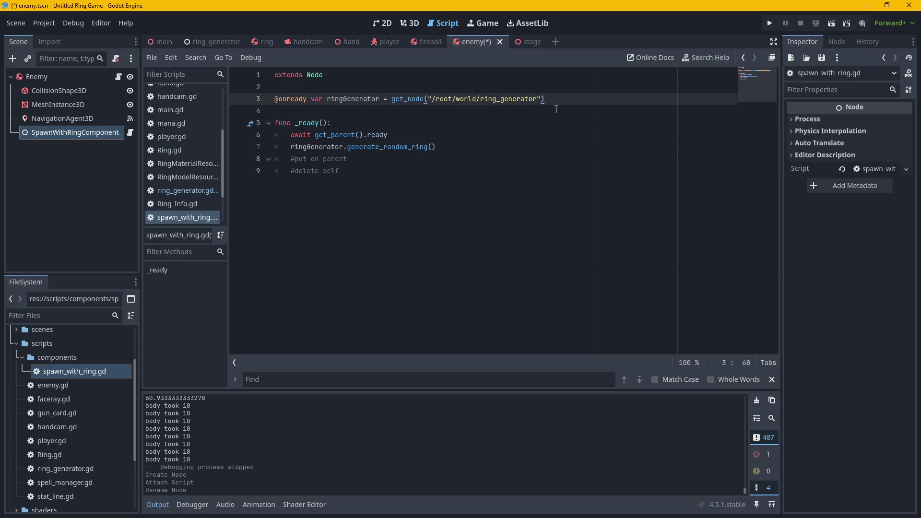
{"action": "key", "text": "Return"}
{"action": "type", "text": "./"}
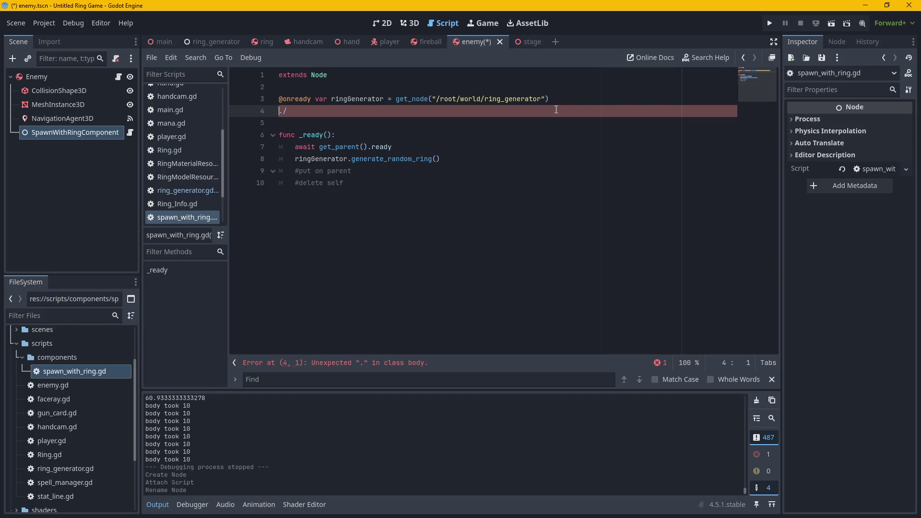
{"action": "type", "text": "&"}
{"action": "key", "text": "BackSpace"}
{"action": "type", "text": "$"}
{"action": "key", "text": "End"}
{"action": "left_click", "coordinate": [278, 111]}
{"action": "left_click", "coordinate": [291, 116]}
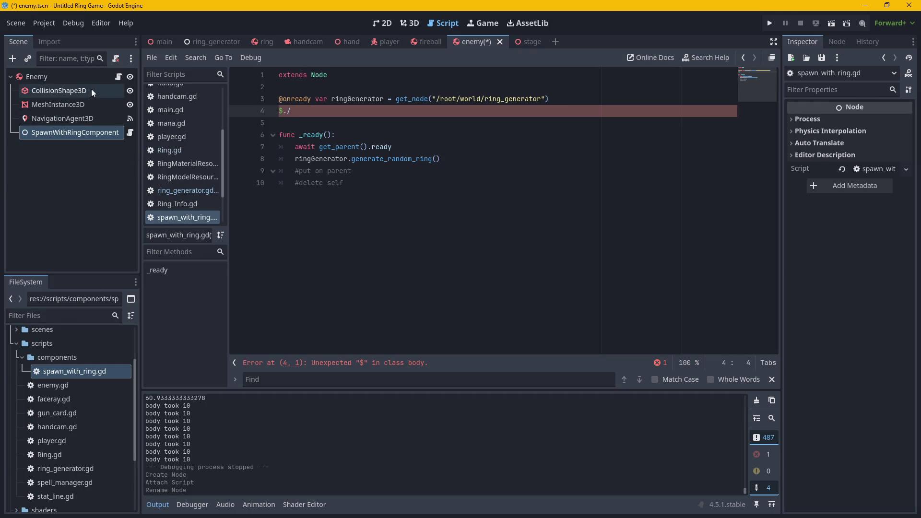
Drag in onready node references, keep only the Enemy one and rename it parent.
{"action": "left_click_drag", "start_coordinate": [79, 78], "coordinate": [314, 118]}
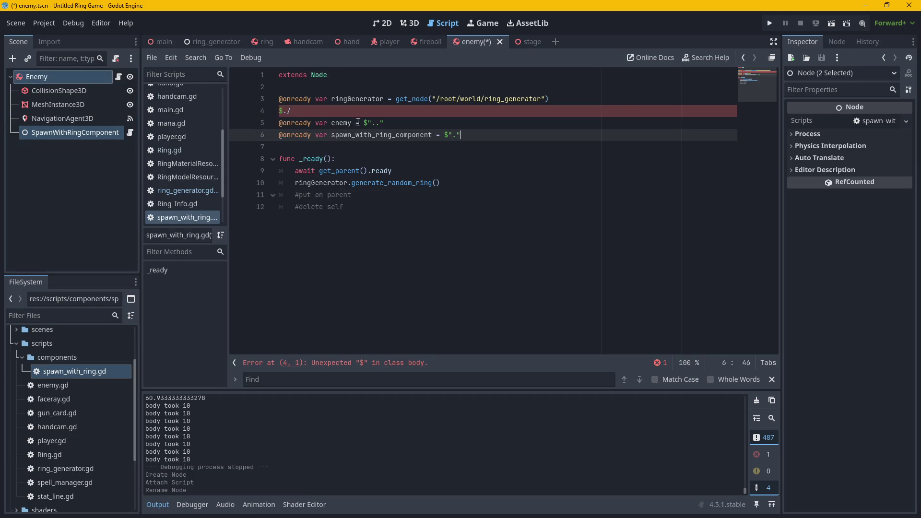
{"action": "left_click_drag", "start_coordinate": [462, 135], "coordinate": [278, 136]}
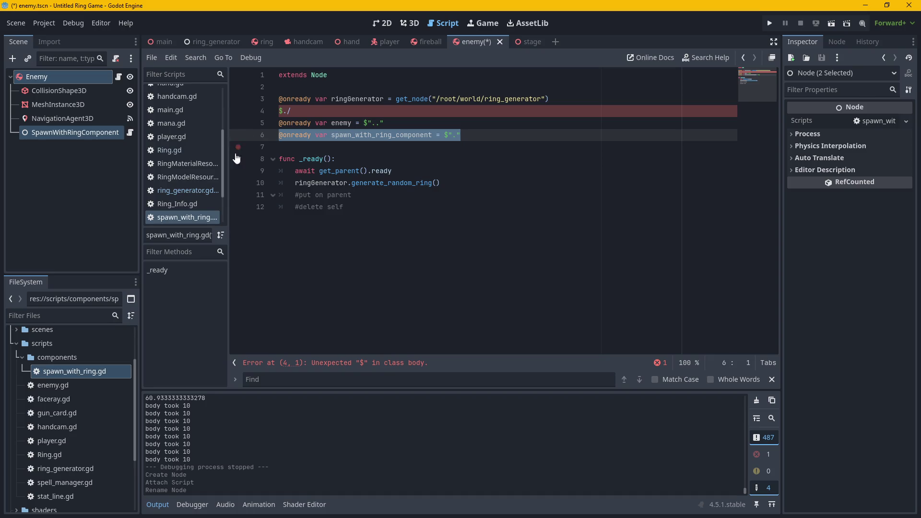
{"action": "key", "text": "BackSpace"}
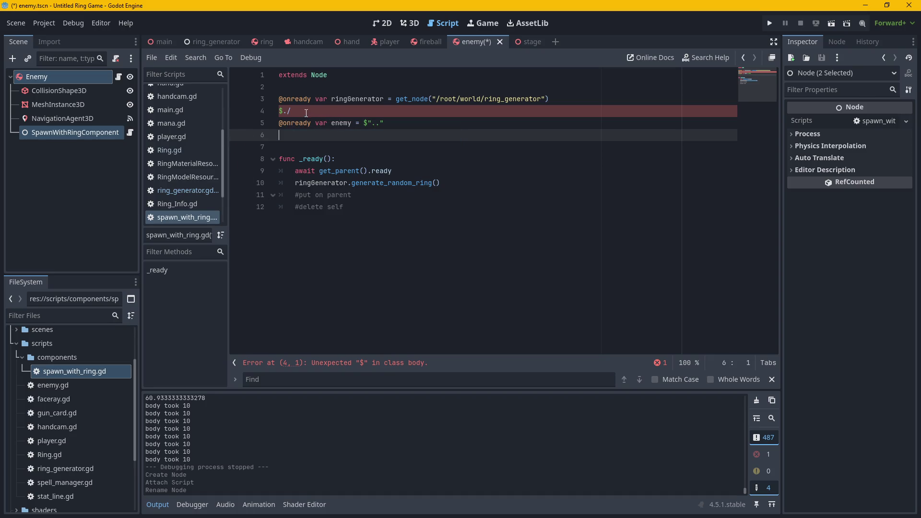
{"action": "left_click", "coordinate": [307, 112]}
{"action": "key", "text": "BackSpace"}
{"action": "key", "text": "BackSpace"}
{"action": "key", "text": "BackSpace"}
{"action": "left_click", "coordinate": [362, 111]}
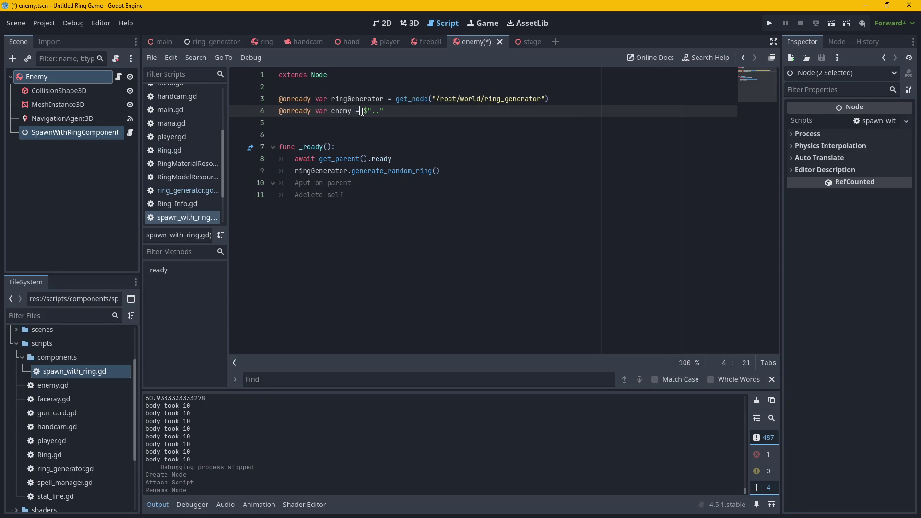
{"action": "double_click", "coordinate": [350, 111]}
{"action": "type", "text": "parent"}
{"action": "left_click", "coordinate": [294, 171]}
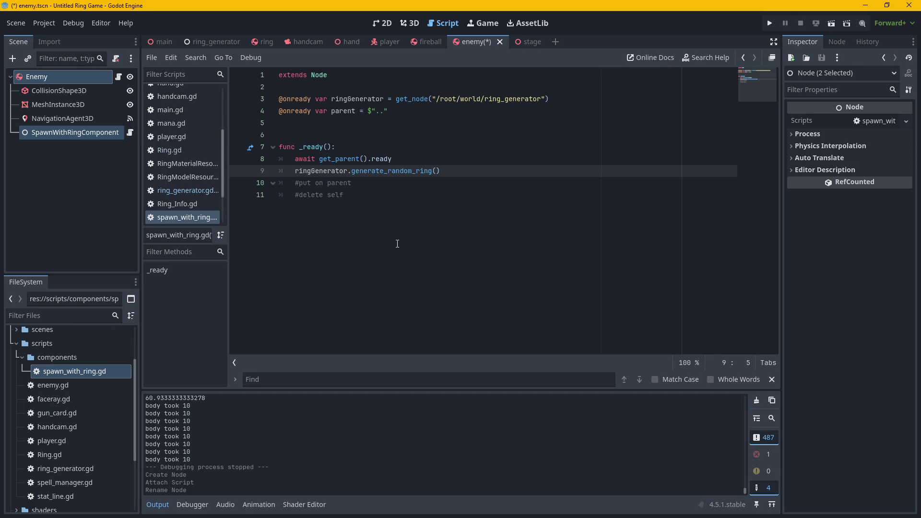
Wrap the ring generation call on line 9 in parent.add_child(...).
{"action": "type", "text": "parent"}
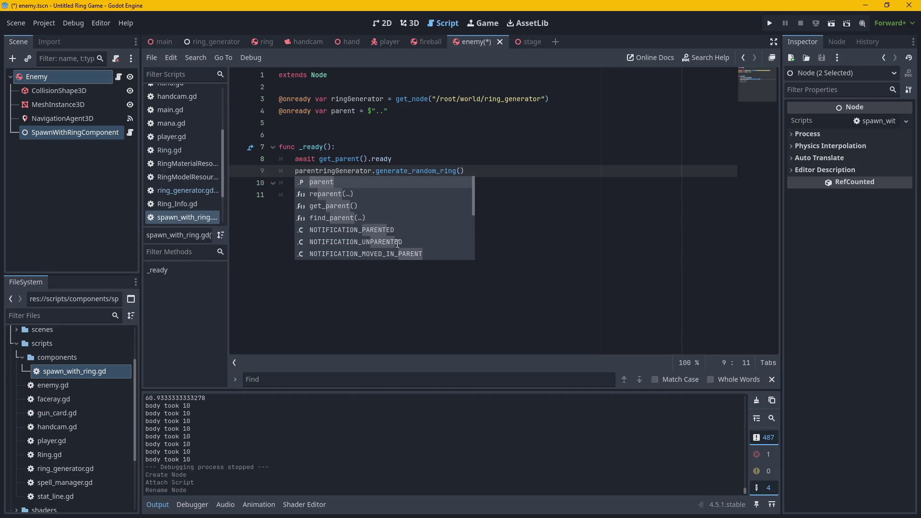
{"action": "type", "text": ".add"}
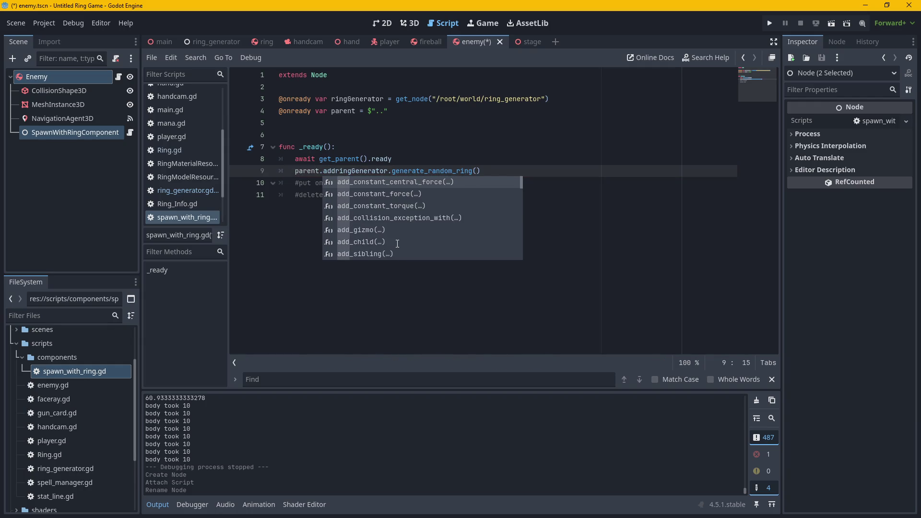
{"action": "type", "text": "_chil"}
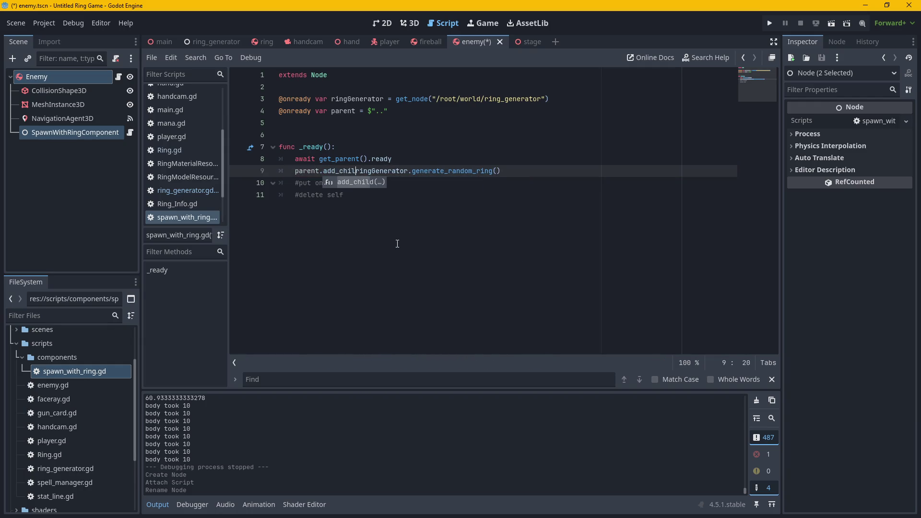
{"action": "key", "text": "Return"}
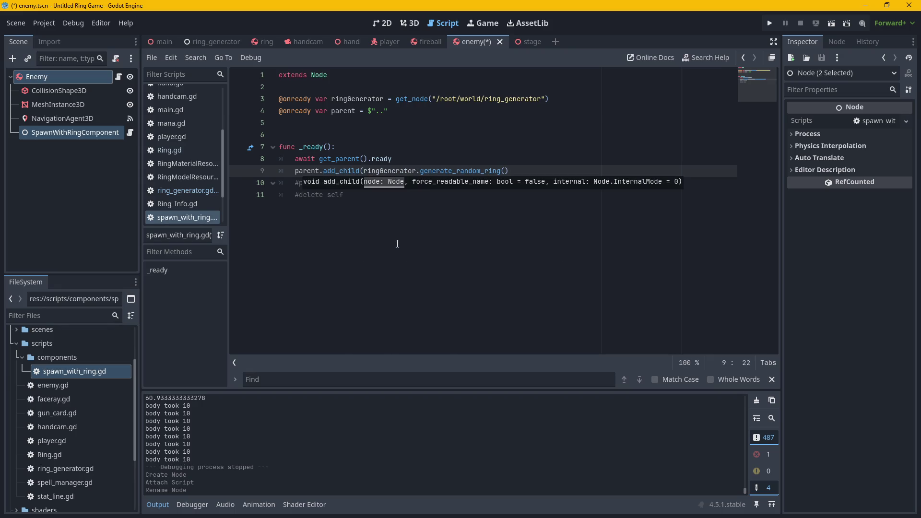
{"action": "left_click", "coordinate": [519, 169]}
{"action": "type", "text": ")"}
Replace the leftover comments with a queue_free() call on line 10.
{"action": "left_click", "coordinate": [380, 182]}
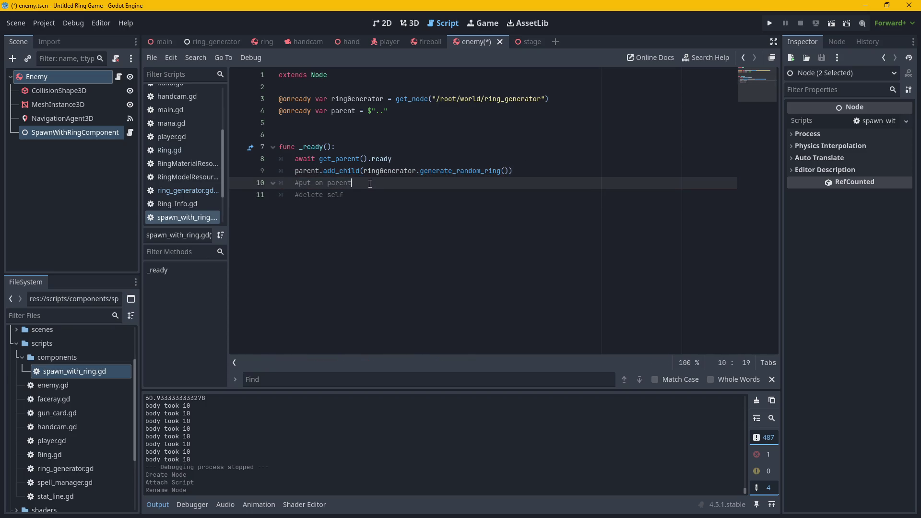
{"action": "key", "text": "ctrl+BackSpace"}
{"action": "key", "text": "ctrl+BackSpace"}
{"action": "key", "text": "ctrl+BackSpace"}
{"action": "key", "text": "ctrl+BackSpace"}
{"action": "key", "text": "ctrl+BackSpace"}
{"action": "key", "text": "BackSpace"}
{"action": "left_click", "coordinate": [368, 185]}
{"action": "key", "text": "BackSpace"}
{"action": "key", "text": "BackSpace"}
{"action": "key", "text": "BackSpace"}
{"action": "key", "text": "BackSpace"}
{"action": "key", "text": "BackSpace"}
{"action": "key", "text": "BackSpace"}
{"action": "type", "text": "queue"}
{"action": "key", "text": "Down"}
{"action": "key", "text": "Return"}
{"action": "left_click", "coordinate": [369, 171]}
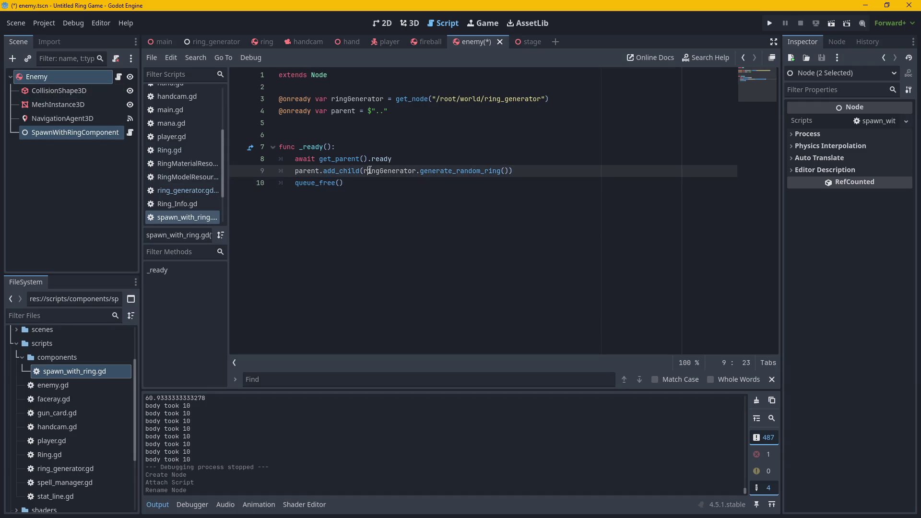
{"action": "mouse_move", "coordinate": [370, 170]}
Review the finished _ready() code, placing the cursor at the end of line 9.
{"action": "left_click", "coordinate": [530, 166]}
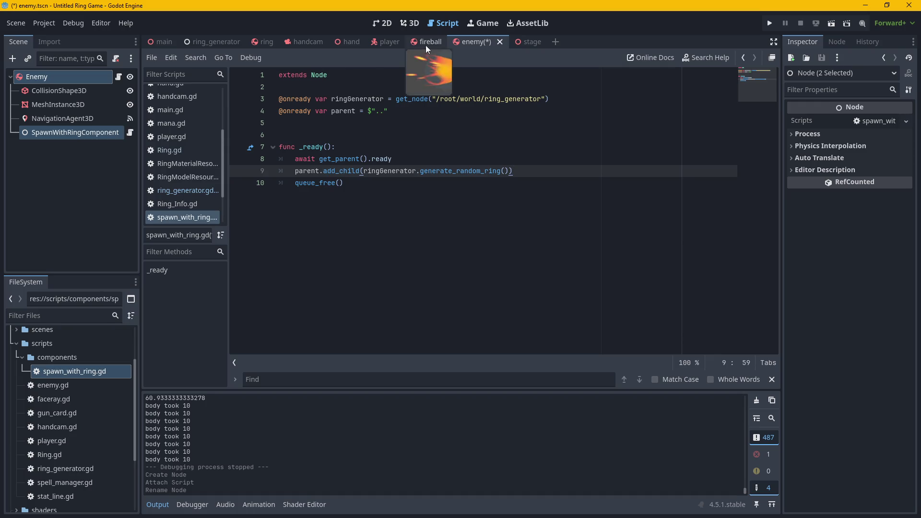
Look over the player and ring_generator scripts, then open Ring.gd.
{"action": "left_click", "coordinate": [378, 41]}
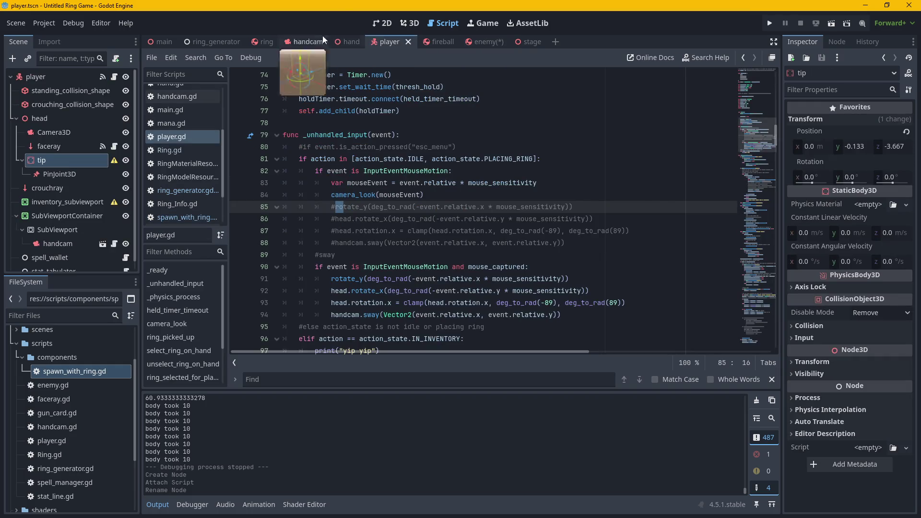
{"action": "left_click", "coordinate": [222, 42]}
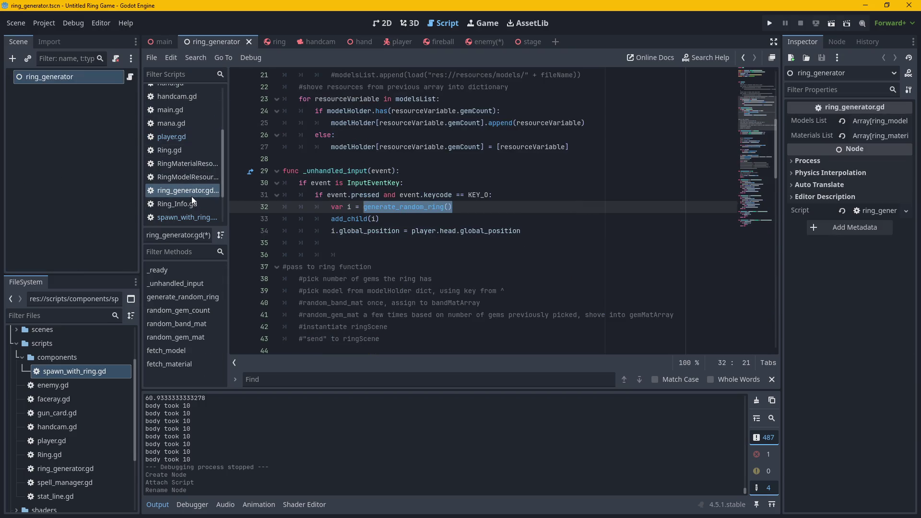
{"action": "left_click", "coordinate": [489, 232]}
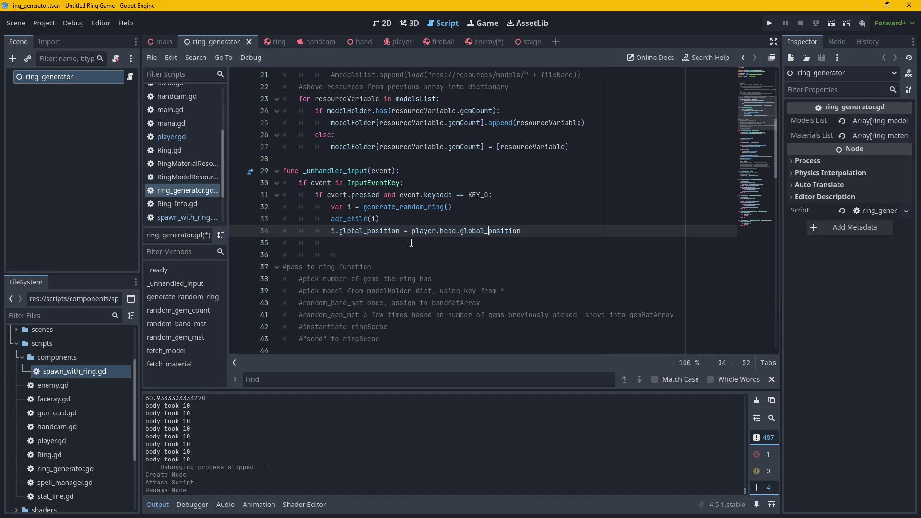
{"action": "left_click", "coordinate": [177, 149]}
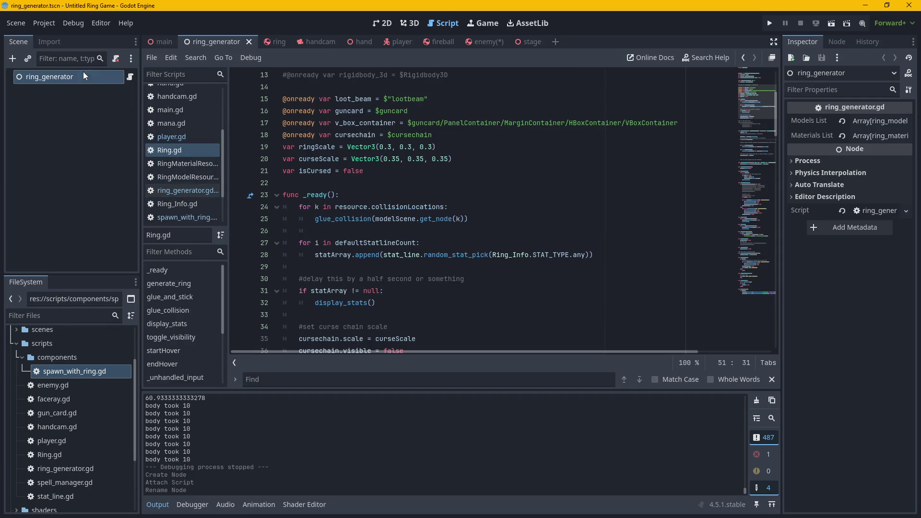
{"action": "left_click", "coordinate": [181, 147]}
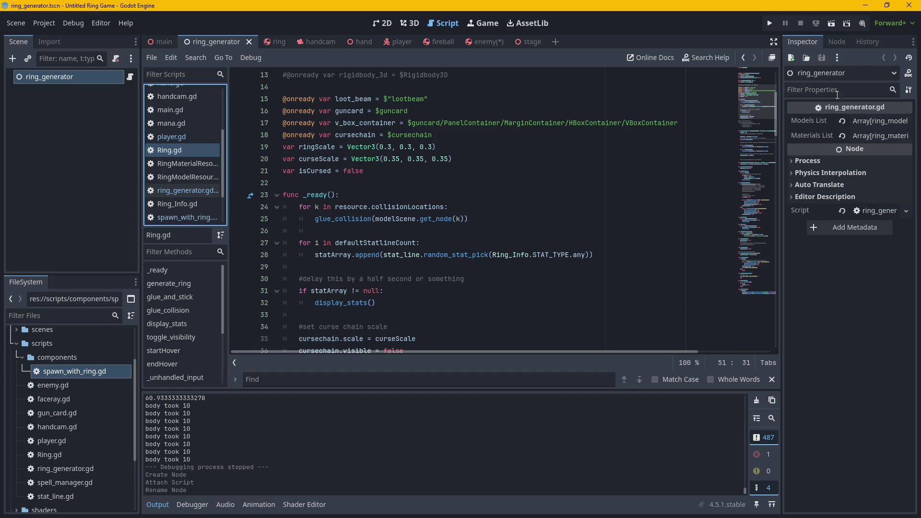
Filter the ring scene's Inspector properties by 'top'.
{"action": "left_click", "coordinate": [274, 44]}
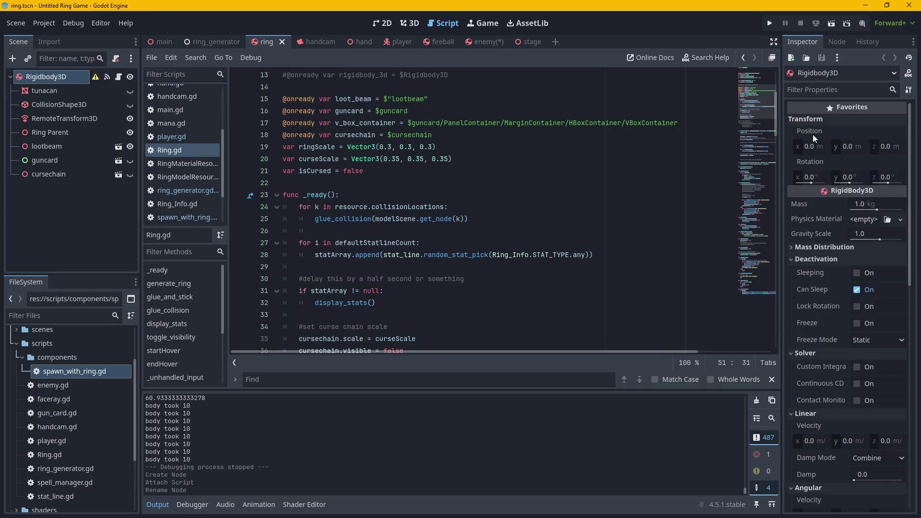
{"action": "left_click", "coordinate": [831, 90]}
{"action": "type", "text": "top"}
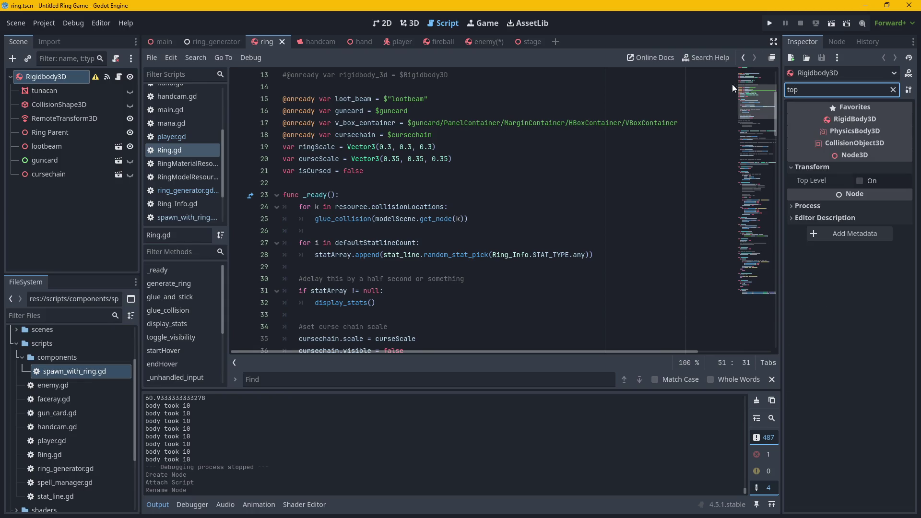
{"action": "scroll", "coordinate": [388, 237], "scroll_direction": "up", "scroll_amount": 1}
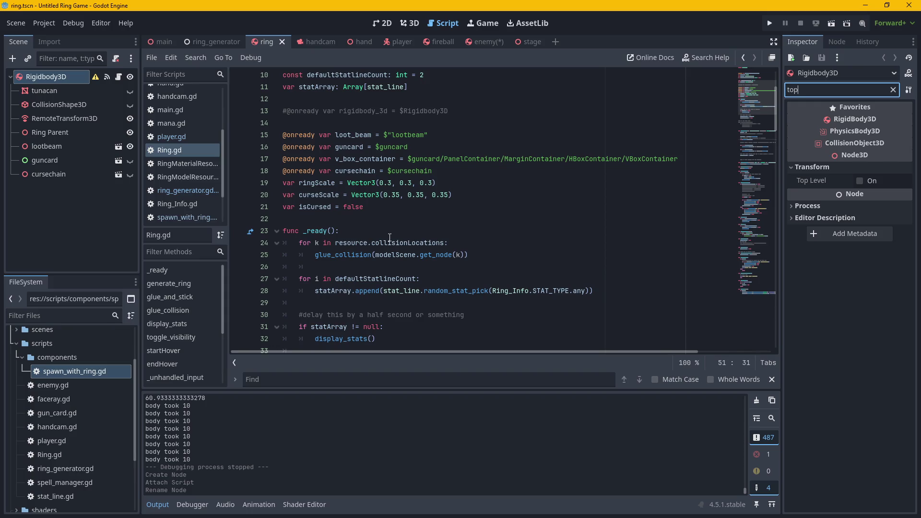
Search Ring.gd for 'top_lev', then open hand.gd.
{"action": "left_click", "coordinate": [325, 381]}
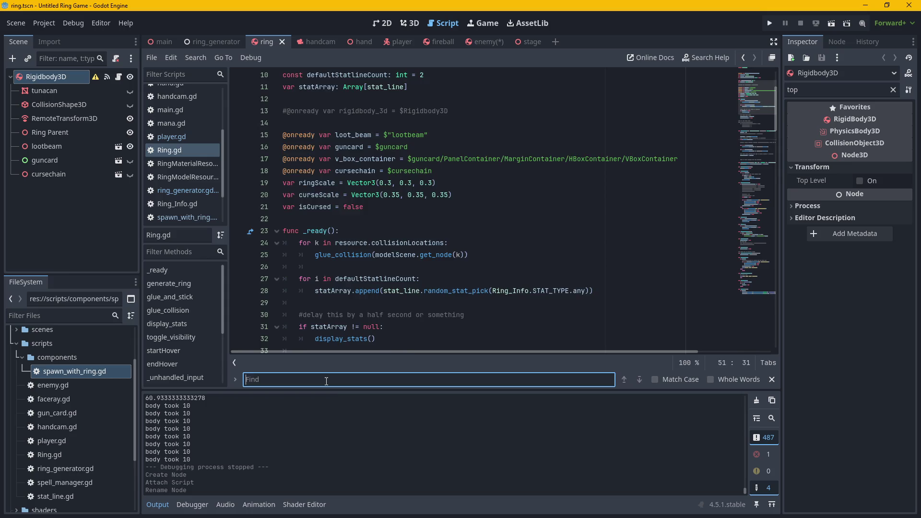
{"action": "type", "text": "top"}
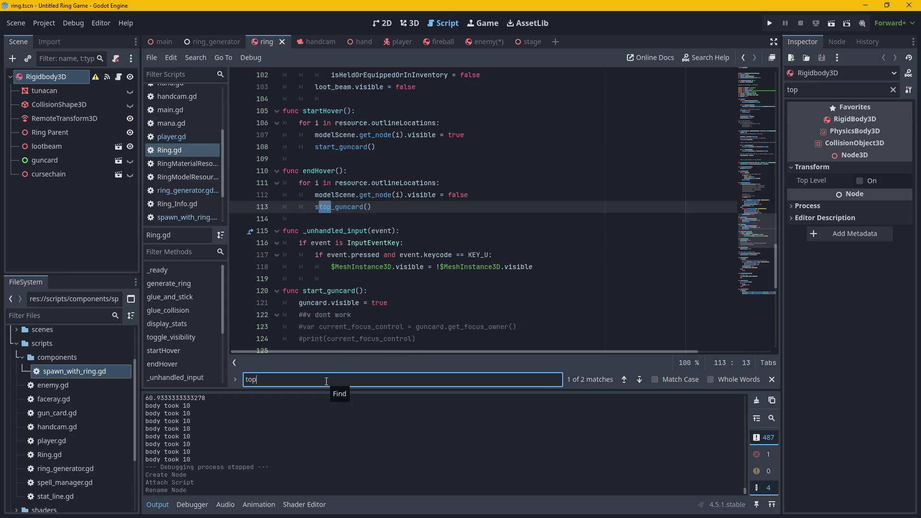
{"action": "type", "text": "l"}
{"action": "key", "text": "BackSpace"}
{"action": "type", "text": "_le"}
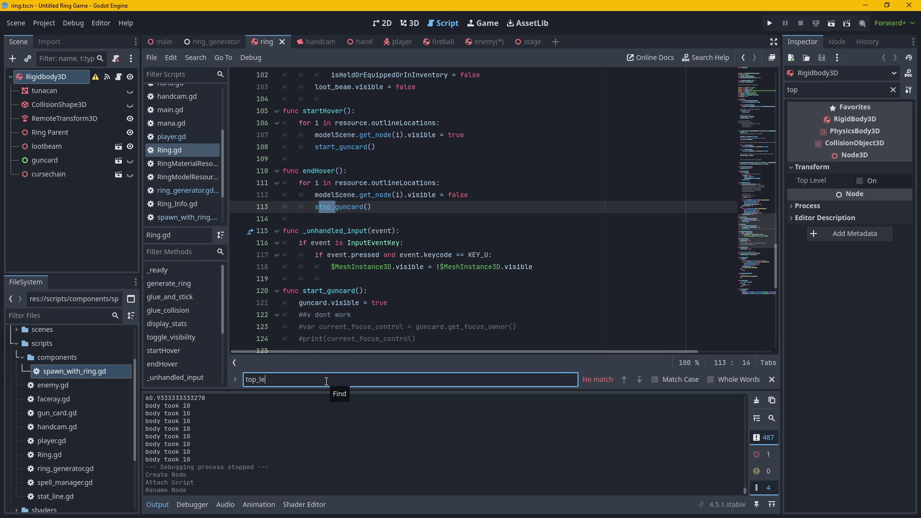
{"action": "type", "text": "v"}
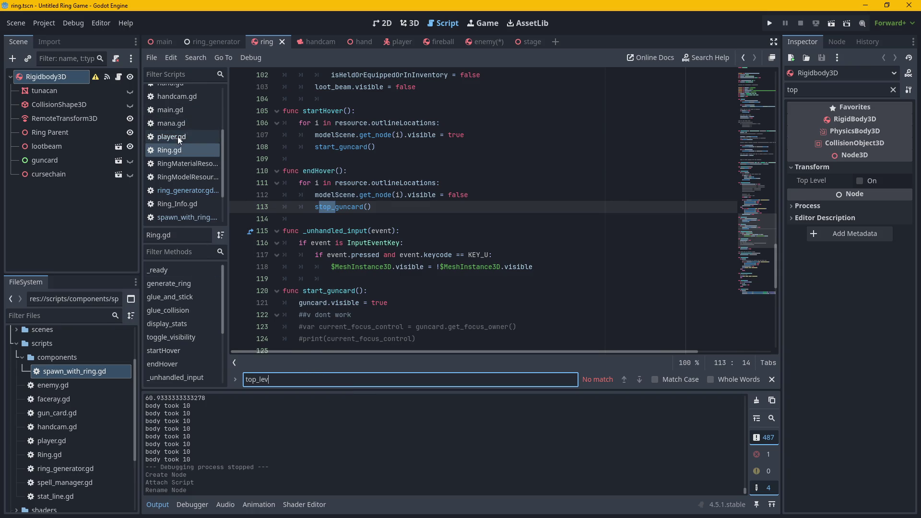
{"action": "scroll", "coordinate": [177, 136], "scroll_direction": "up", "scroll_amount": 1}
{"action": "left_click", "coordinate": [177, 103]}
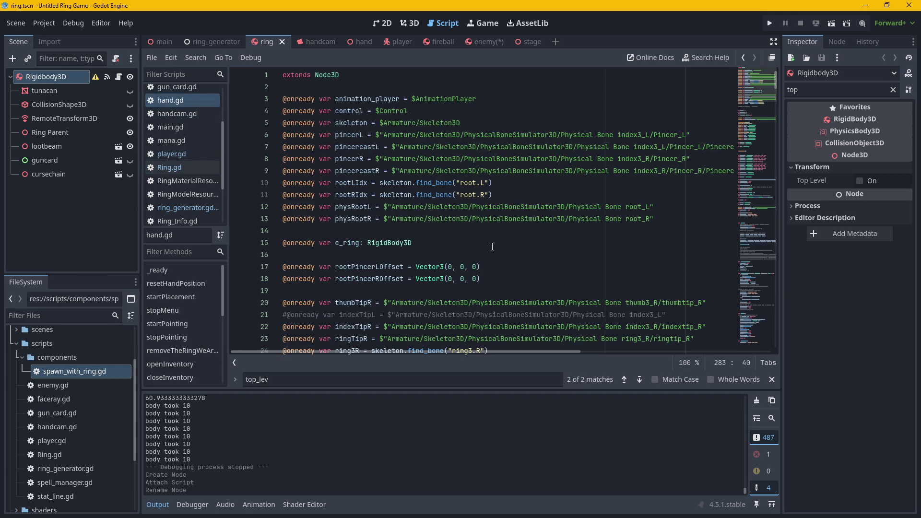
Search hand.gd for 'top' to reach line 149, then run the project.
{"action": "key", "text": "ctrl+f"}
{"action": "type", "text": "top"}
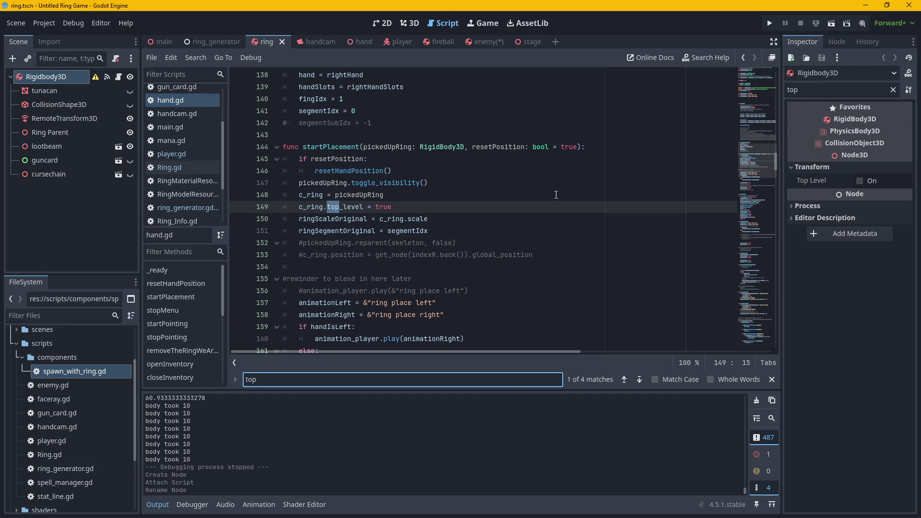
{"action": "left_click", "coordinate": [770, 23]}
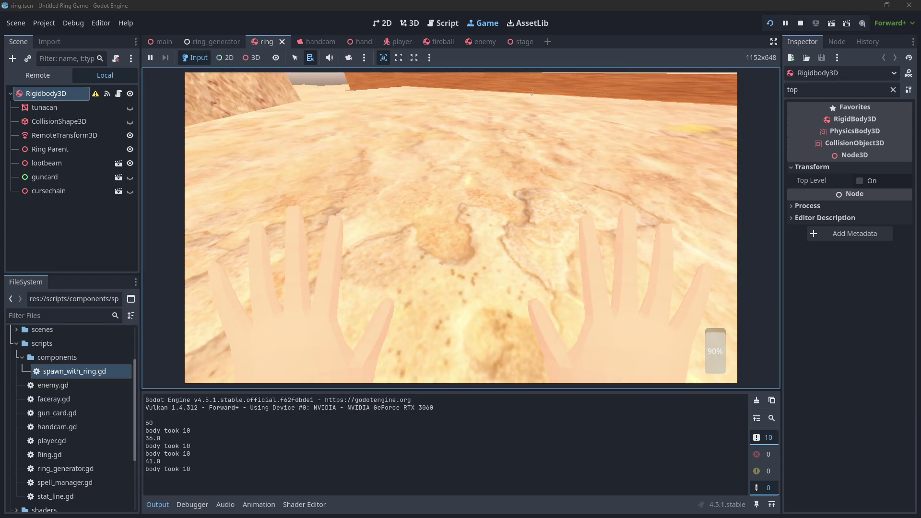
Stop the game with F8 and return to the enemy scene and enemy.gd.
{"action": "key", "text": "F8"}
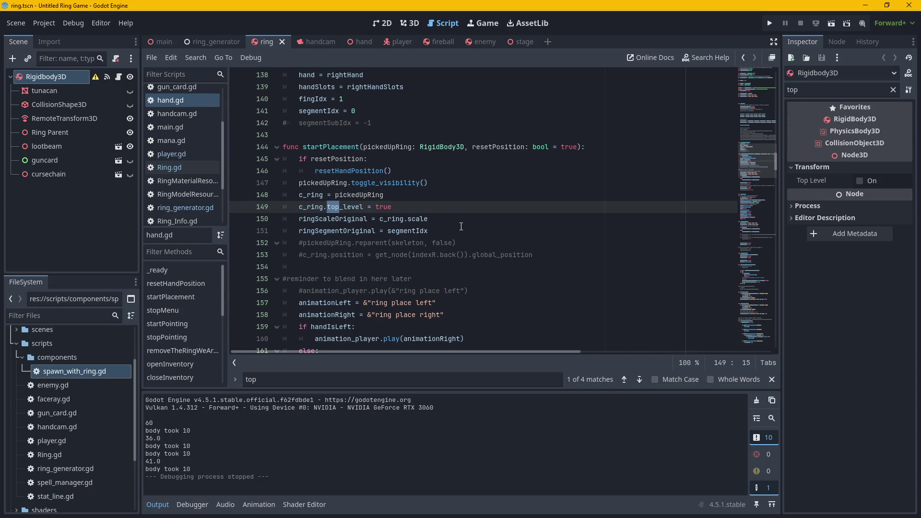
{"action": "left_click", "coordinate": [474, 42]}
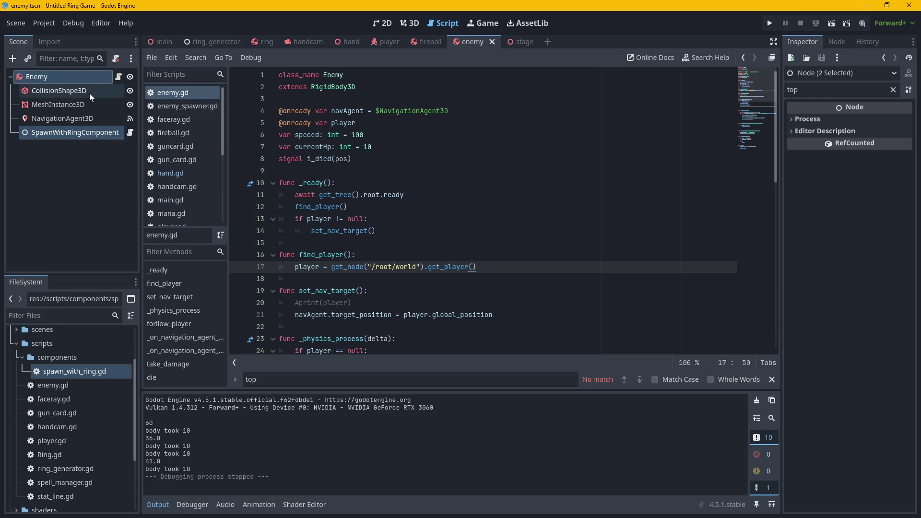
Expand the Enemy MeshInstance3D's sphere mesh: radius 0.5 m, height 1.0 m, 32 rings.
{"action": "left_click", "coordinate": [77, 77]}
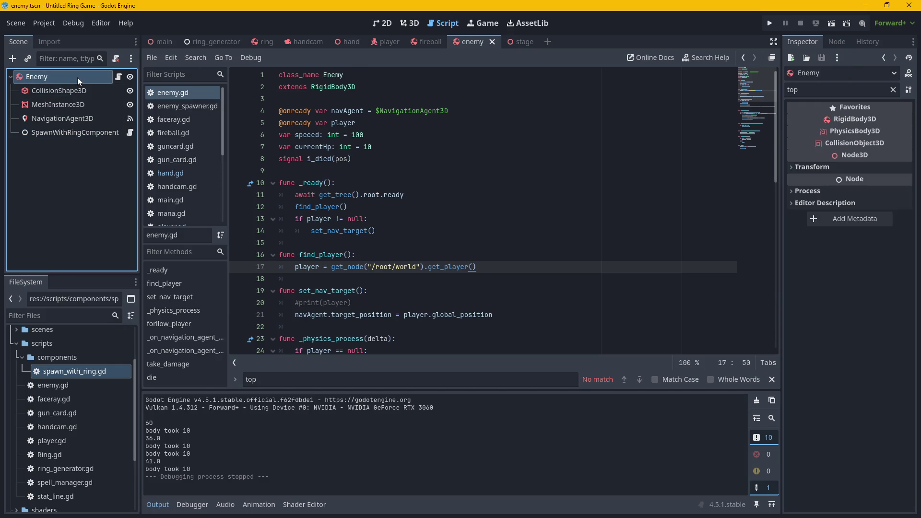
{"action": "left_click", "coordinate": [893, 90]}
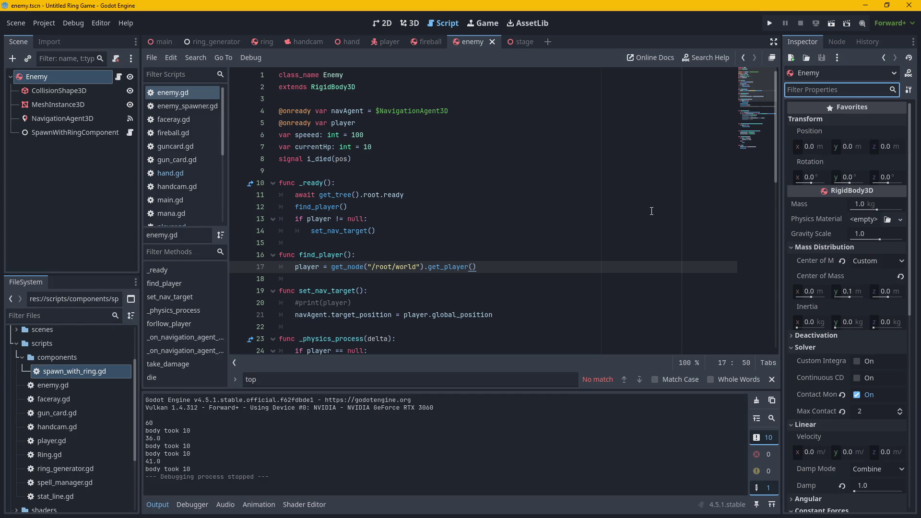
{"action": "left_click", "coordinate": [102, 104]}
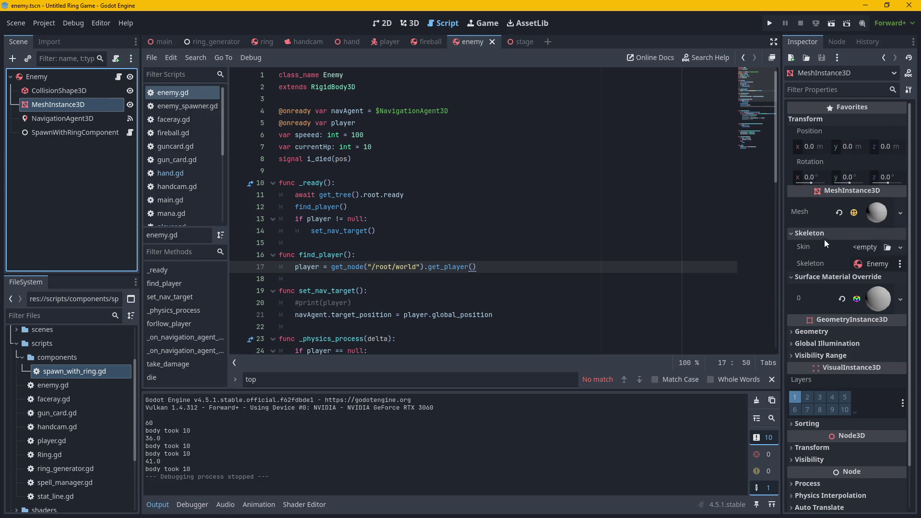
{"action": "mouse_move", "coordinate": [828, 254]}
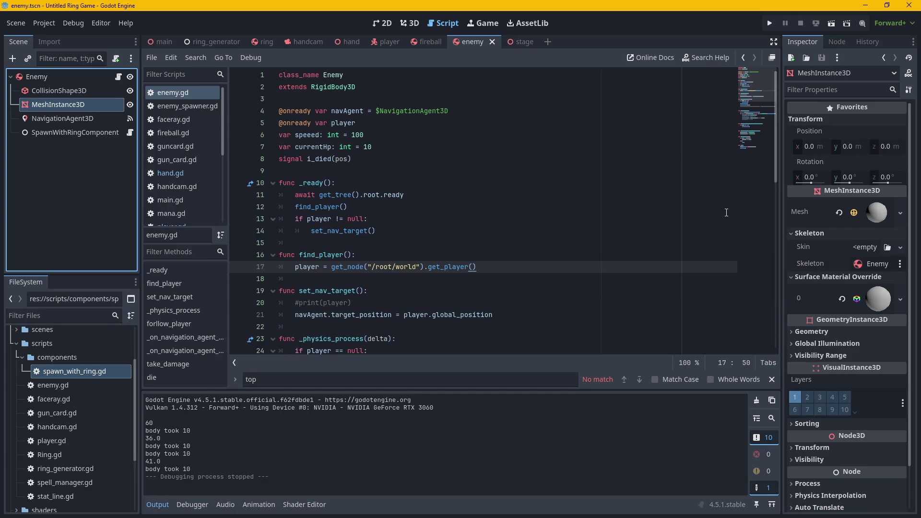
{"action": "left_click", "coordinate": [878, 213]}
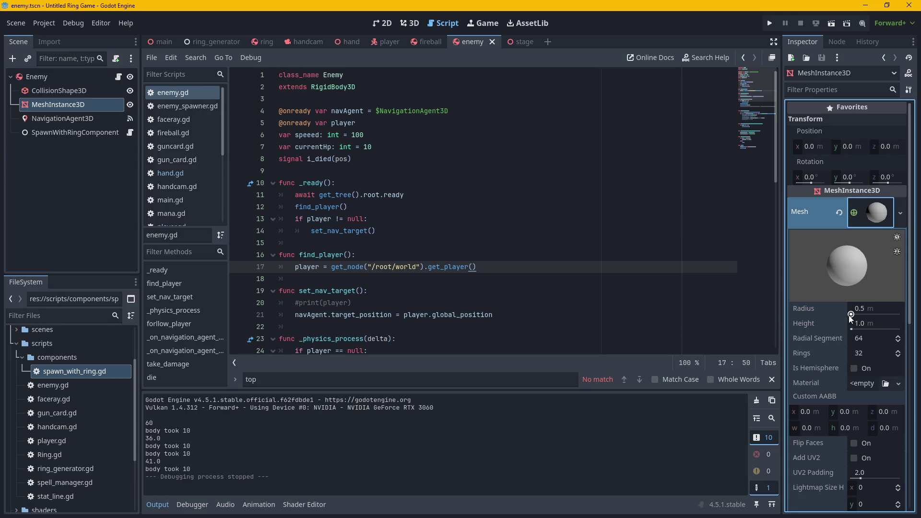
{"action": "left_click_drag", "start_coordinate": [851, 315], "coordinate": [852, 321]}
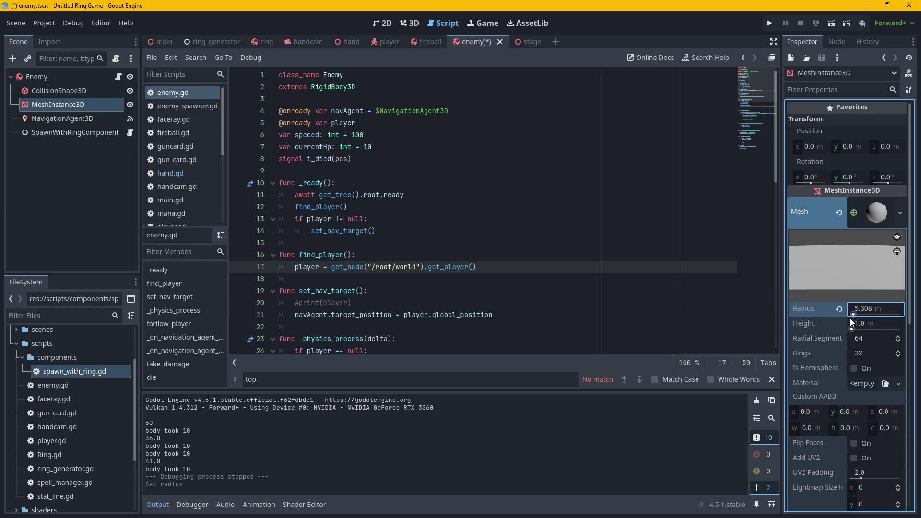
{"action": "left_click", "coordinate": [837, 310]}
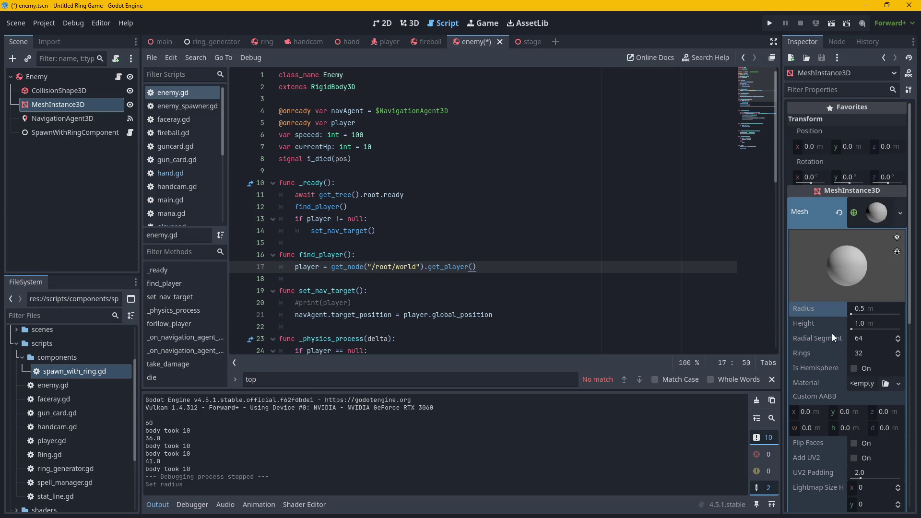
{"action": "scroll", "coordinate": [829, 361], "scroll_direction": "down", "scroll_amount": 3}
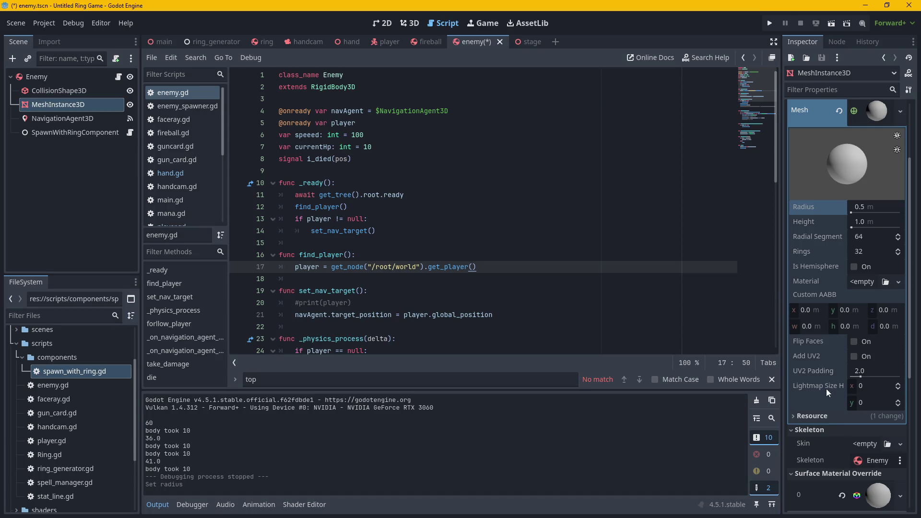
{"action": "scroll", "coordinate": [825, 370], "scroll_direction": "up", "scroll_amount": 2}
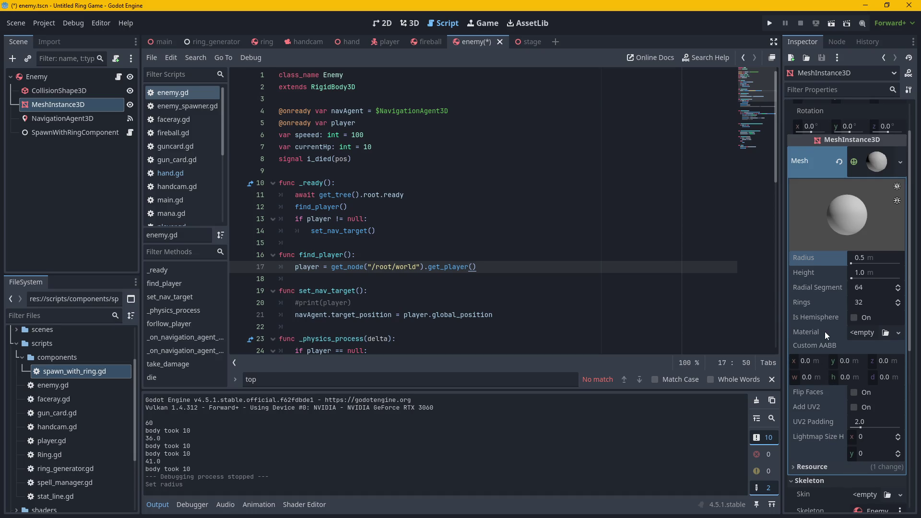
{"action": "left_click_drag", "start_coordinate": [851, 264], "coordinate": [857, 264]}
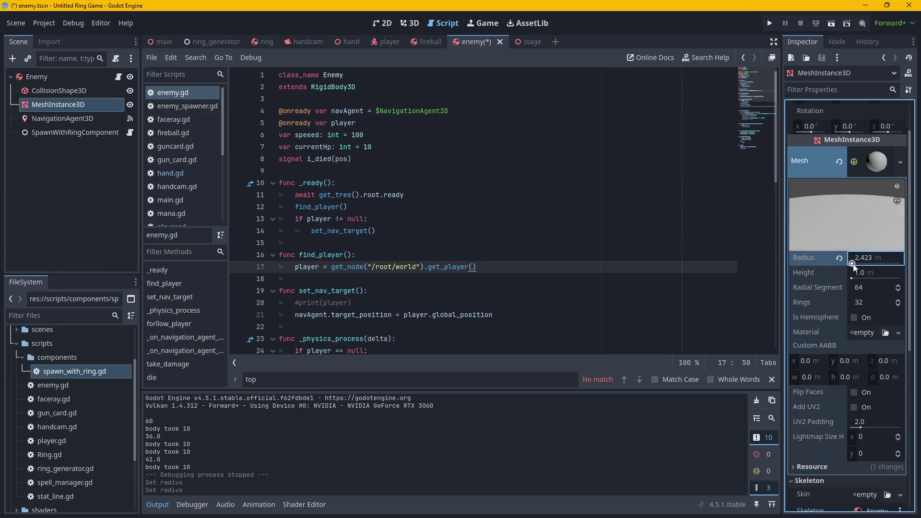
{"action": "left_click", "coordinate": [769, 23]}
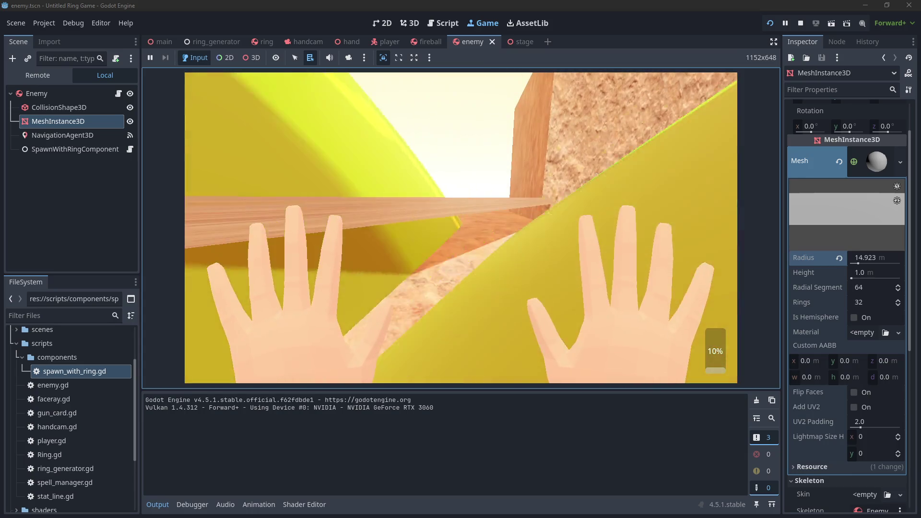
{"action": "key", "text": "F8"}
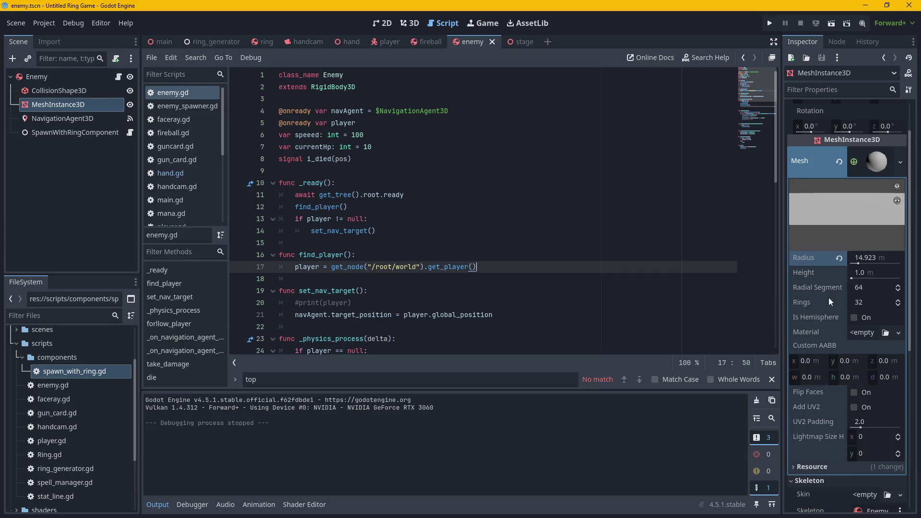
{"action": "left_click", "coordinate": [837, 259]}
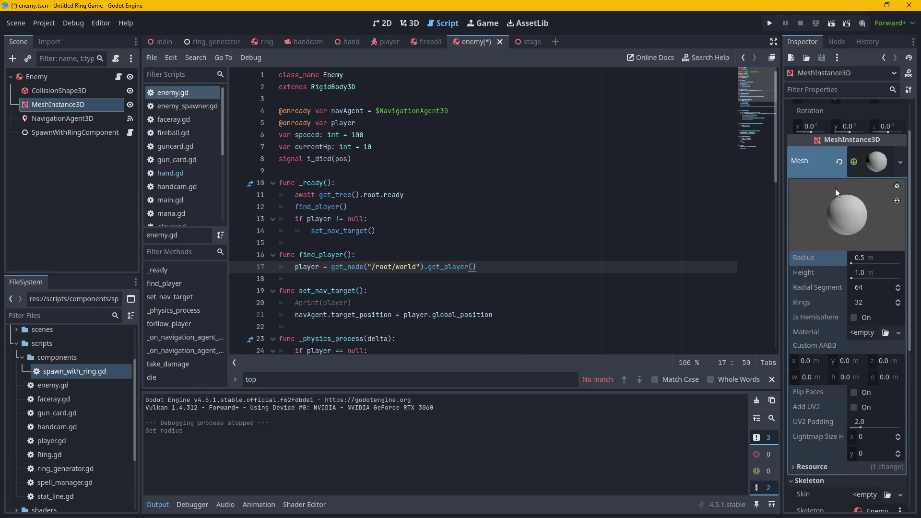
{"action": "left_click", "coordinate": [877, 162]}
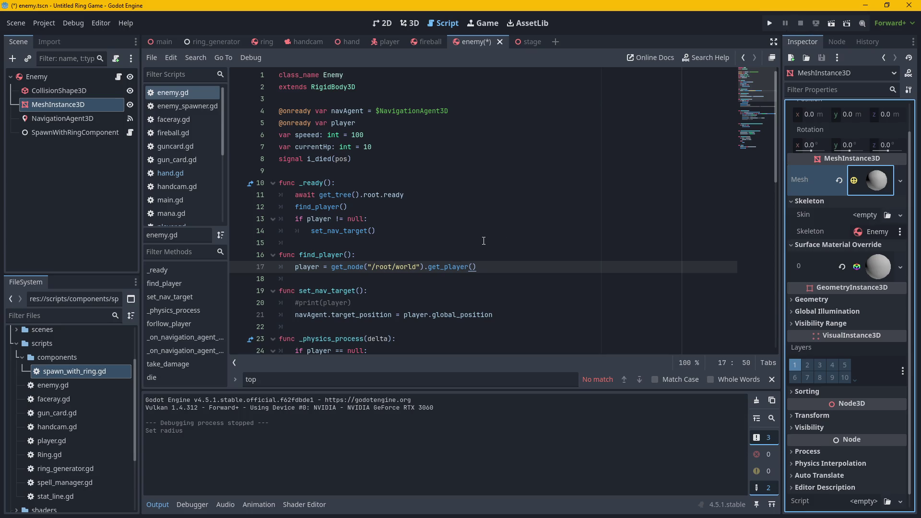
{"action": "mouse_move", "coordinate": [850, 161]}
{"action": "left_click", "coordinate": [283, 381]}
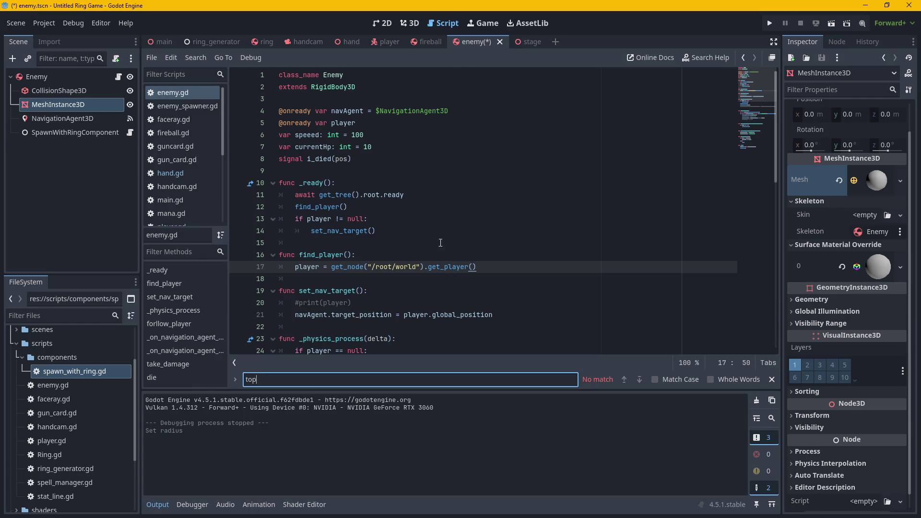
{"action": "left_click", "coordinate": [483, 266]}
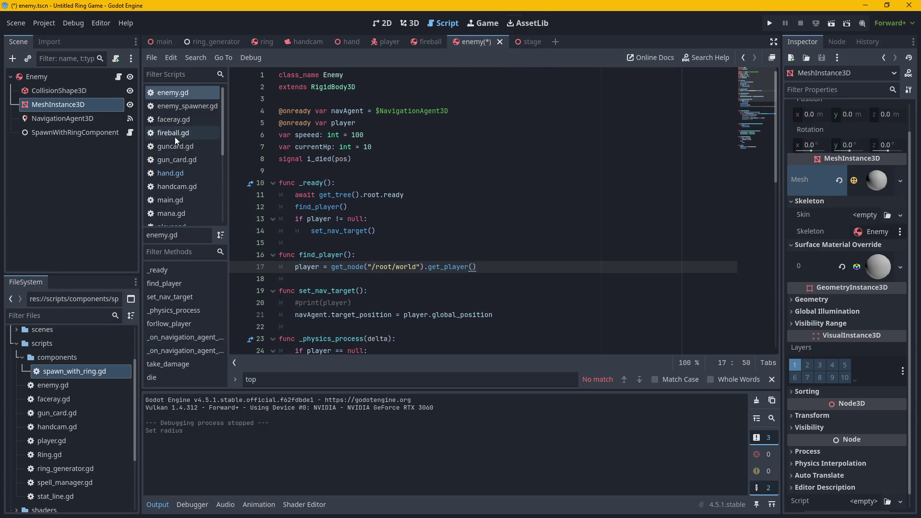
{"action": "left_click", "coordinate": [180, 97]}
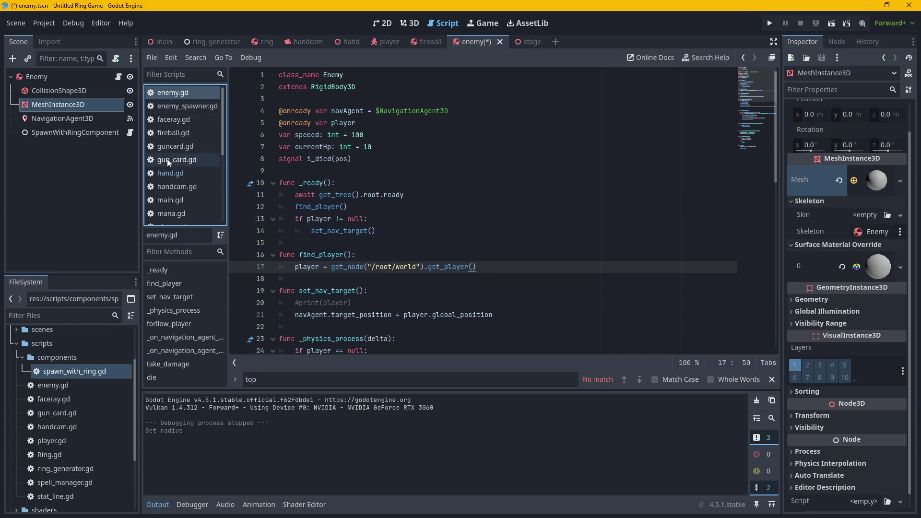
Switch the script editor to player.gd and scroll through its code.
{"action": "scroll", "coordinate": [187, 192], "scroll_direction": "down", "scroll_amount": 2}
{"action": "left_click", "coordinate": [188, 193]}
{"action": "scroll", "coordinate": [463, 250], "scroll_direction": "up", "scroll_amount": 1}
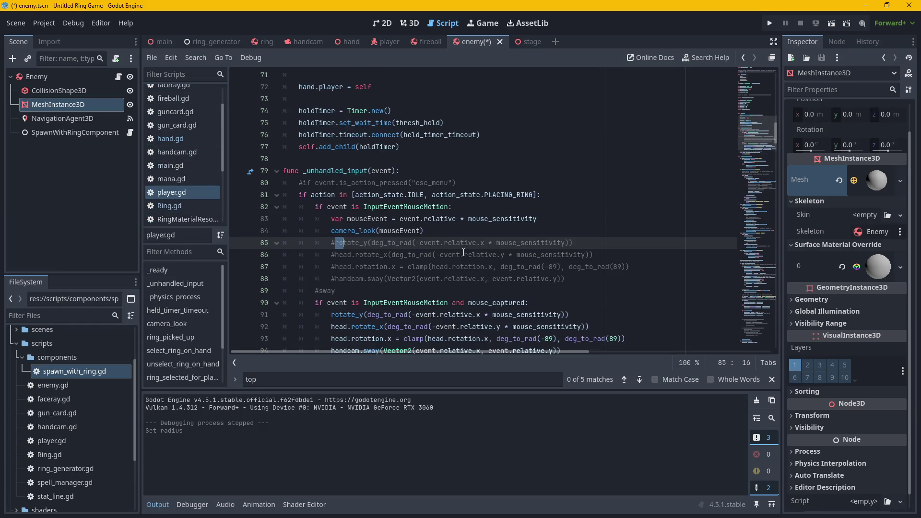
{"action": "left_click", "coordinate": [454, 229]}
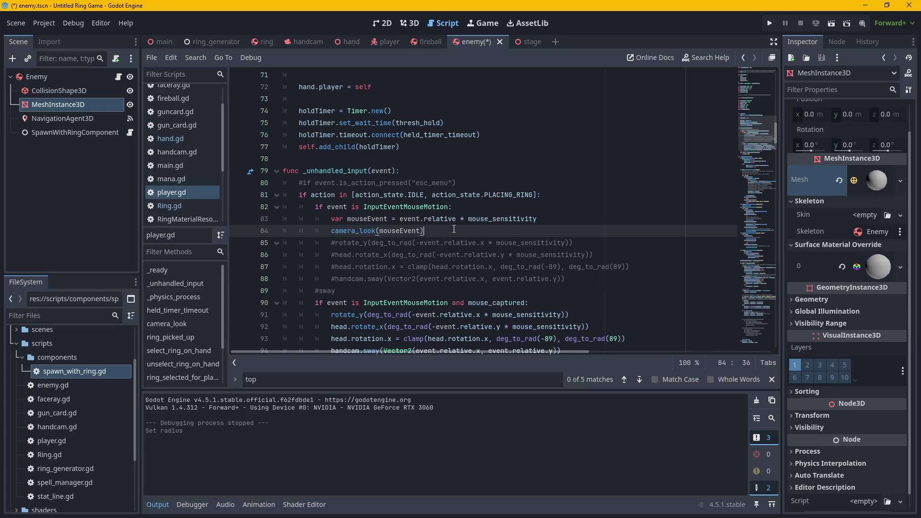
{"action": "scroll", "coordinate": [454, 229], "scroll_direction": "up", "scroll_amount": 3}
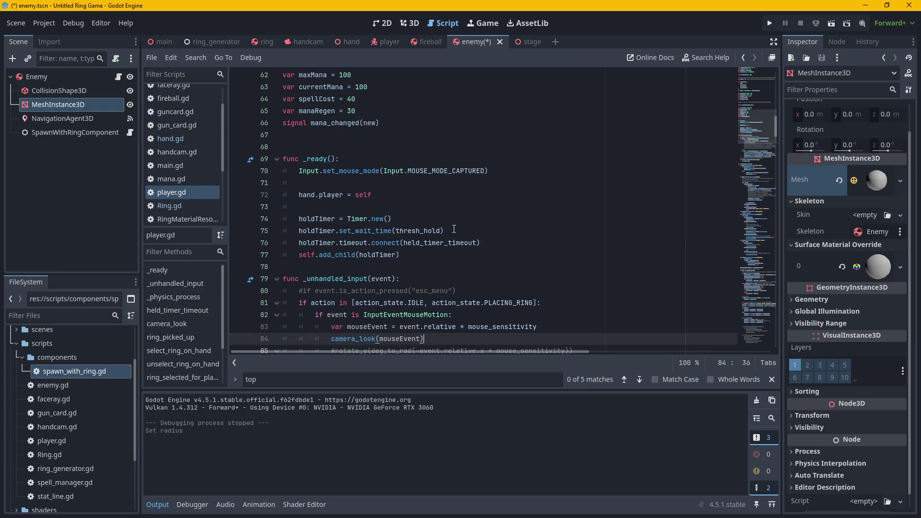
{"action": "scroll", "coordinate": [454, 229], "scroll_direction": "up", "scroll_amount": 4}
{"action": "scroll", "coordinate": [454, 229], "scroll_direction": "up", "scroll_amount": 2}
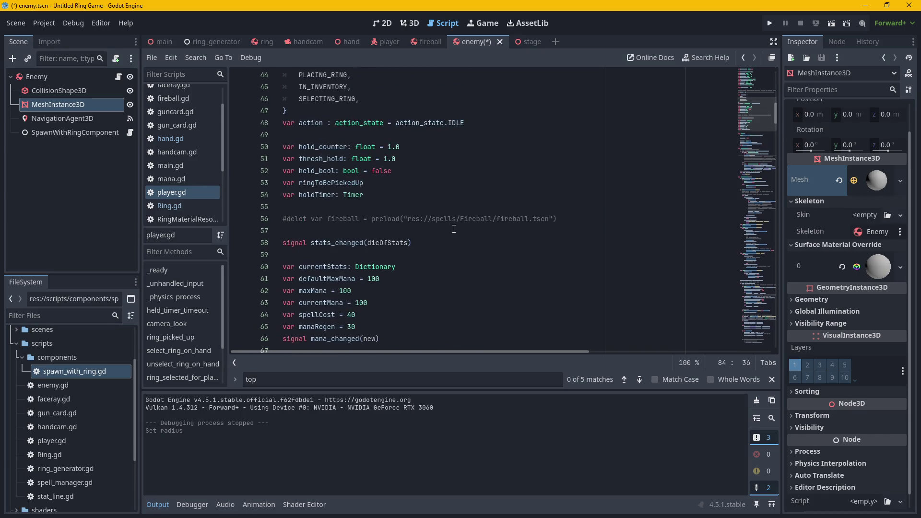
{"action": "scroll", "coordinate": [454, 229], "scroll_direction": "up", "scroll_amount": 2}
{"action": "scroll", "coordinate": [454, 229], "scroll_direction": "down", "scroll_amount": 13}
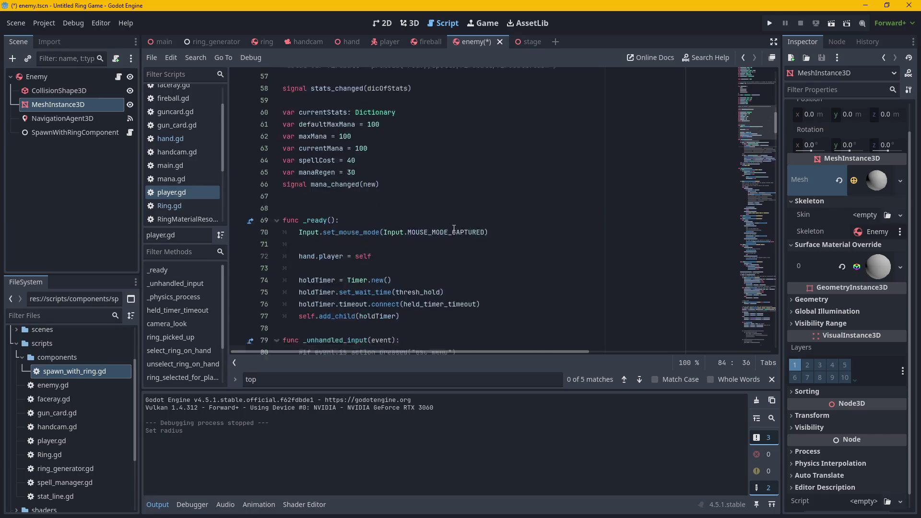
{"action": "scroll", "coordinate": [454, 229], "scroll_direction": "down", "scroll_amount": 5}
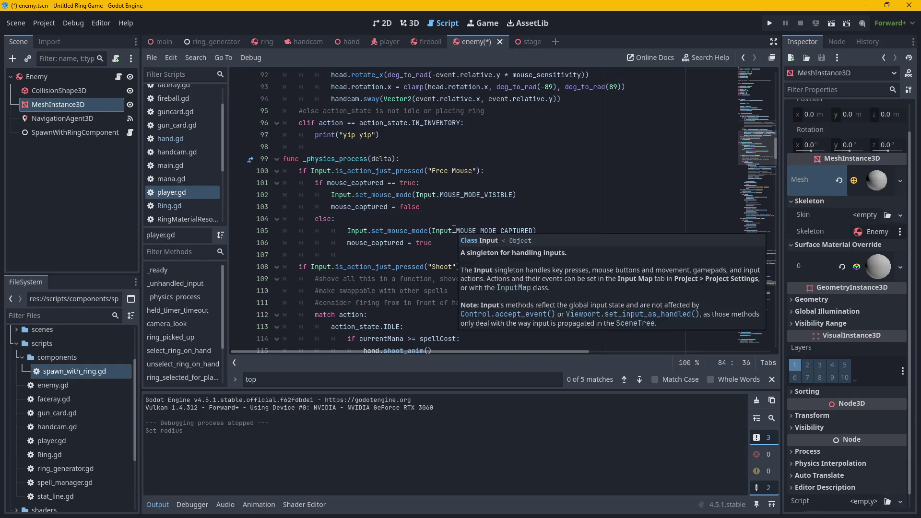
{"action": "scroll", "coordinate": [454, 228], "scroll_direction": "down", "scroll_amount": 4}
{"action": "scroll", "coordinate": [203, 338], "scroll_direction": "down", "scroll_amount": 1}
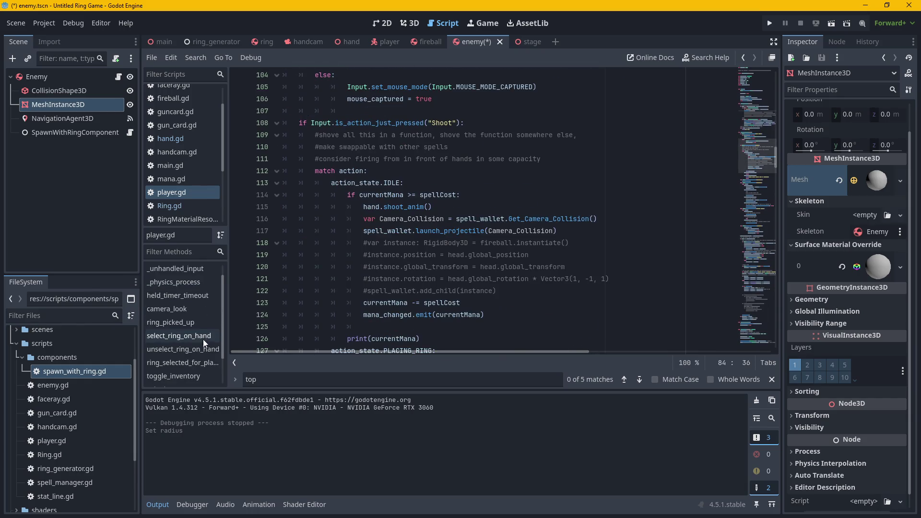
Jump to ring_picked_up and read it, down to line 262's ringInstance.top_level = true.
{"action": "left_click", "coordinate": [192, 322]}
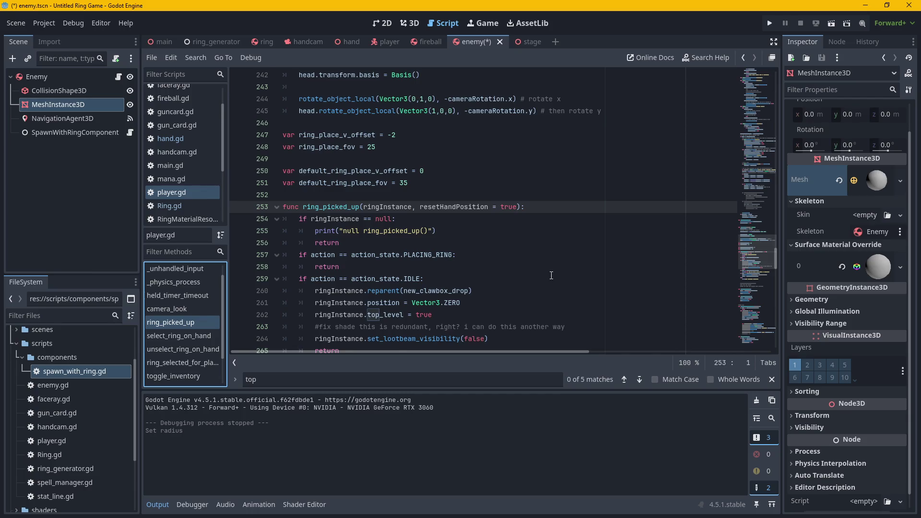
{"action": "scroll", "coordinate": [551, 275], "scroll_direction": "down", "scroll_amount": 1}
{"action": "scroll", "coordinate": [528, 259], "scroll_direction": "down", "scroll_amount": 2}
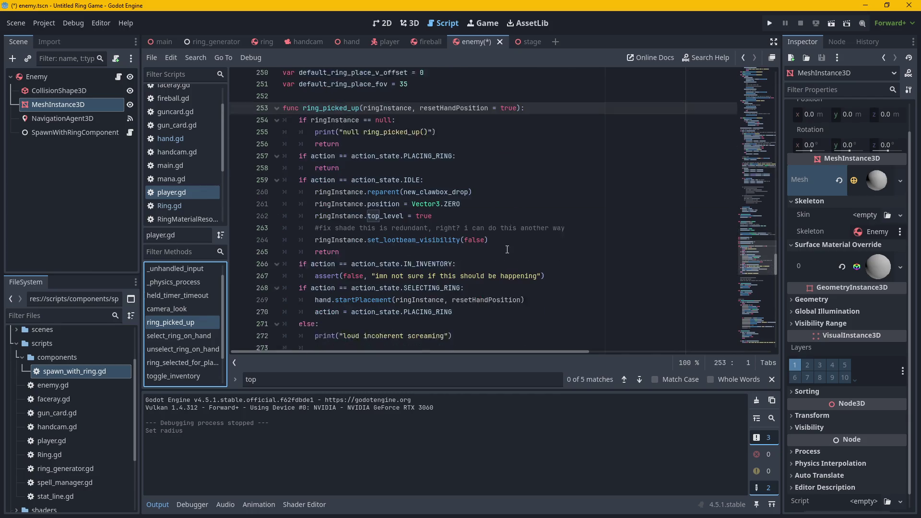
{"action": "scroll", "coordinate": [513, 207], "scroll_direction": "down", "scroll_amount": 1}
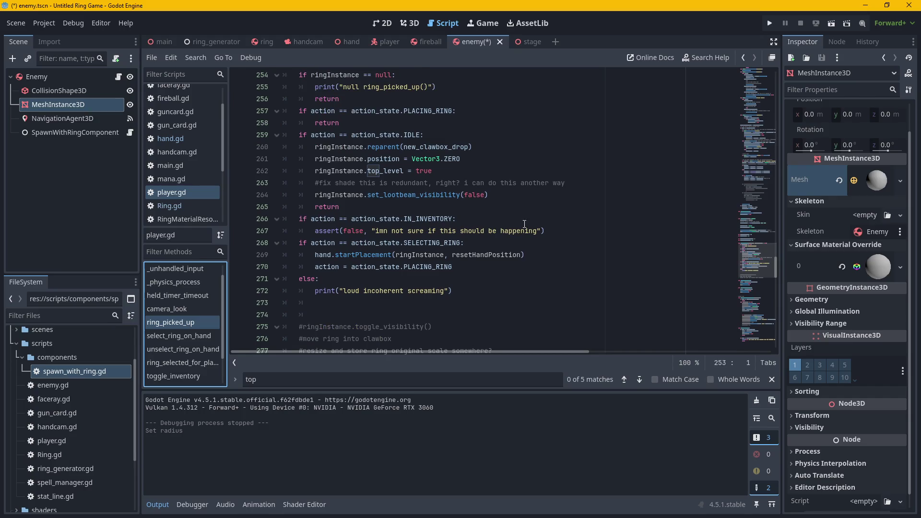
{"action": "scroll", "coordinate": [518, 226], "scroll_direction": "down", "scroll_amount": 3}
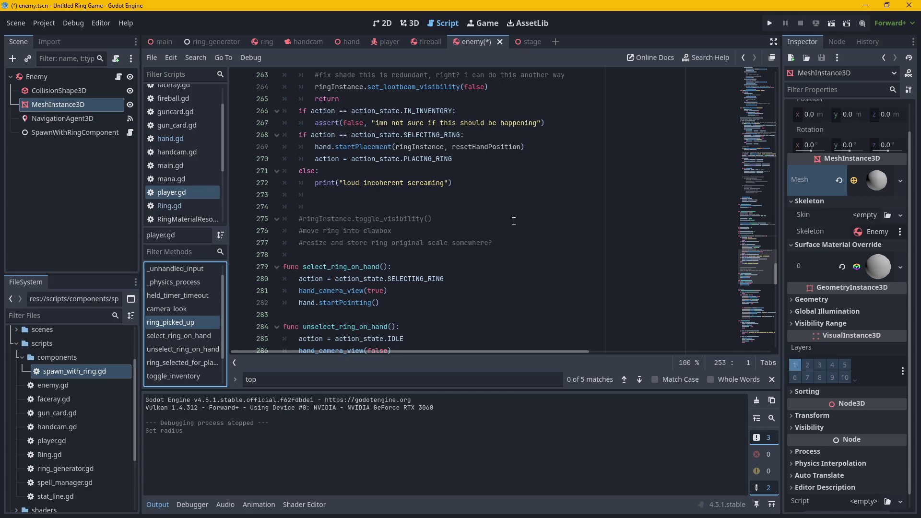
{"action": "scroll", "coordinate": [513, 221], "scroll_direction": "up", "scroll_amount": 5}
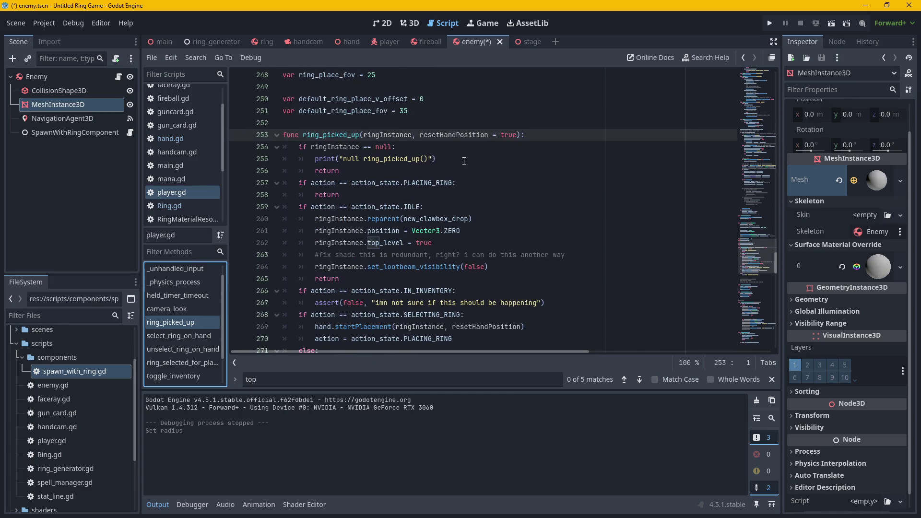
{"action": "scroll", "coordinate": [473, 217], "scroll_direction": "down", "scroll_amount": 1}
{"action": "scroll", "coordinate": [473, 217], "scroll_direction": "down", "scroll_amount": 1}
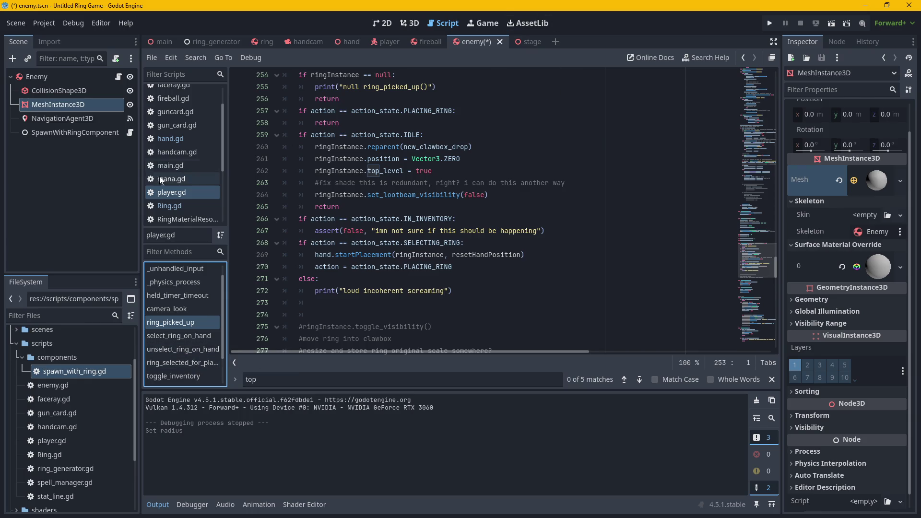
Open hand.gd at startPlacement around the toggle_visibility call and line 150.
{"action": "left_click", "coordinate": [170, 138]}
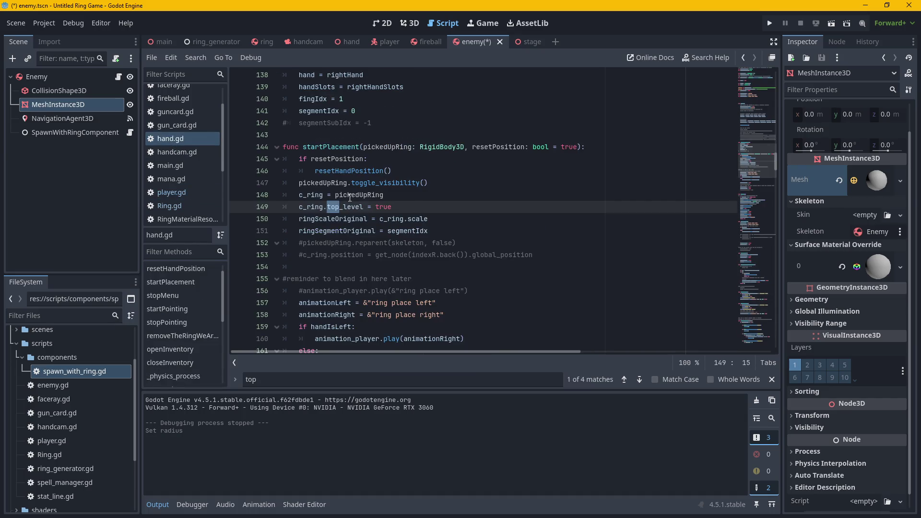
{"action": "left_click", "coordinate": [460, 182]}
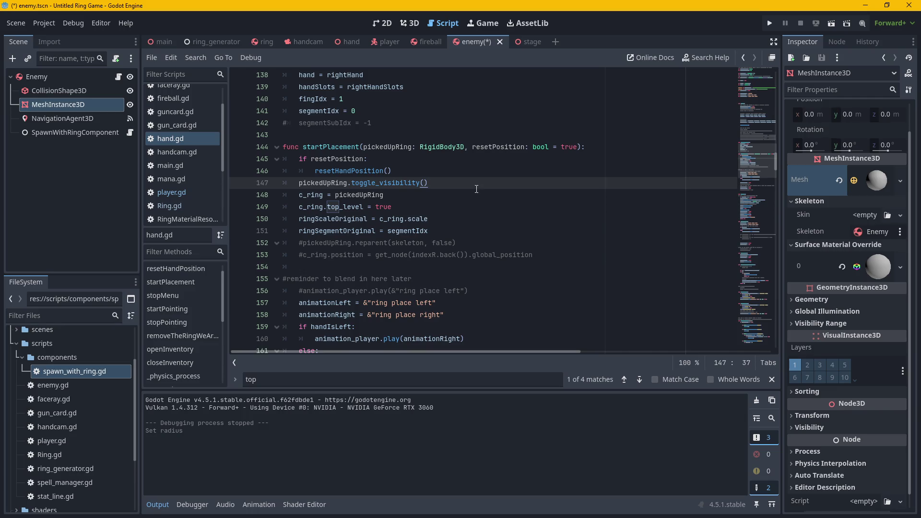
{"action": "scroll", "coordinate": [476, 197], "scroll_direction": "down", "scroll_amount": 1}
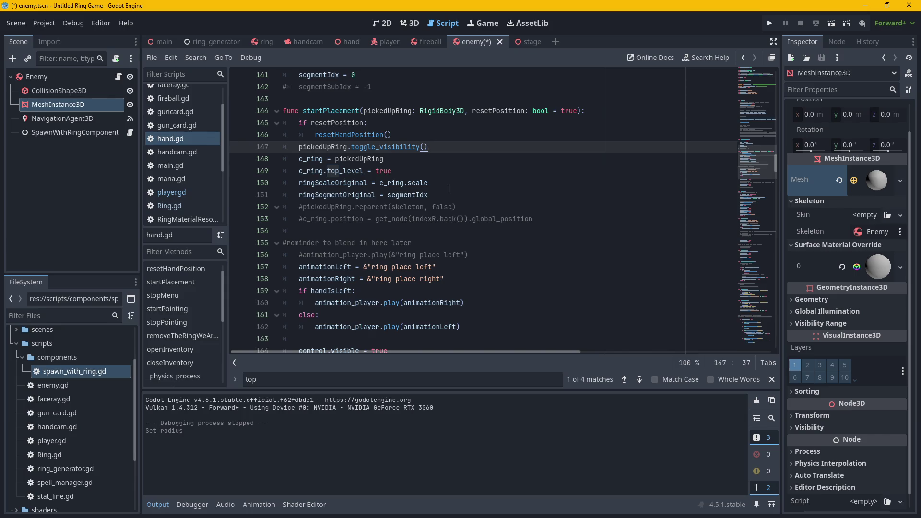
{"action": "mouse_move", "coordinate": [429, 183]}
{"action": "left_mouse_down"}
{"action": "mouse_move", "coordinate": [331, 173]}
{"action": "mouse_move", "coordinate": [294, 186]}
{"action": "left_mouse_up"}
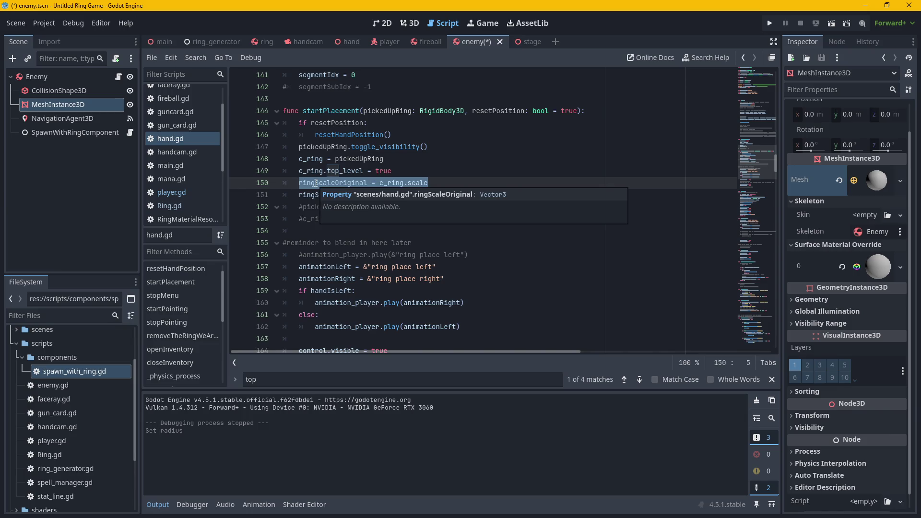
{"action": "left_click", "coordinate": [464, 126]}
Select line 150's ringScaleOriginal = c_ring.scale assignment.
{"action": "scroll", "coordinate": [446, 187], "scroll_direction": "down", "scroll_amount": 1}
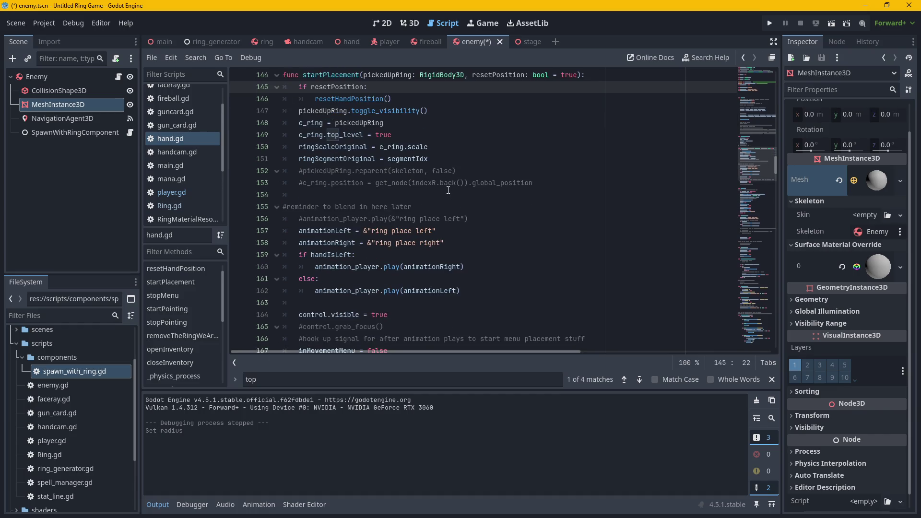
{"action": "scroll", "coordinate": [448, 190], "scroll_direction": "down", "scroll_amount": 4}
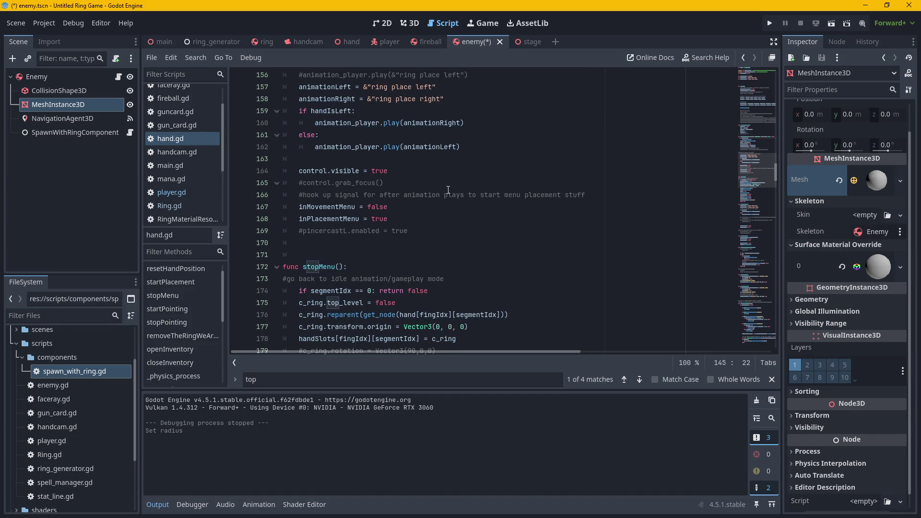
{"action": "scroll", "coordinate": [448, 190], "scroll_direction": "up", "scroll_amount": 5}
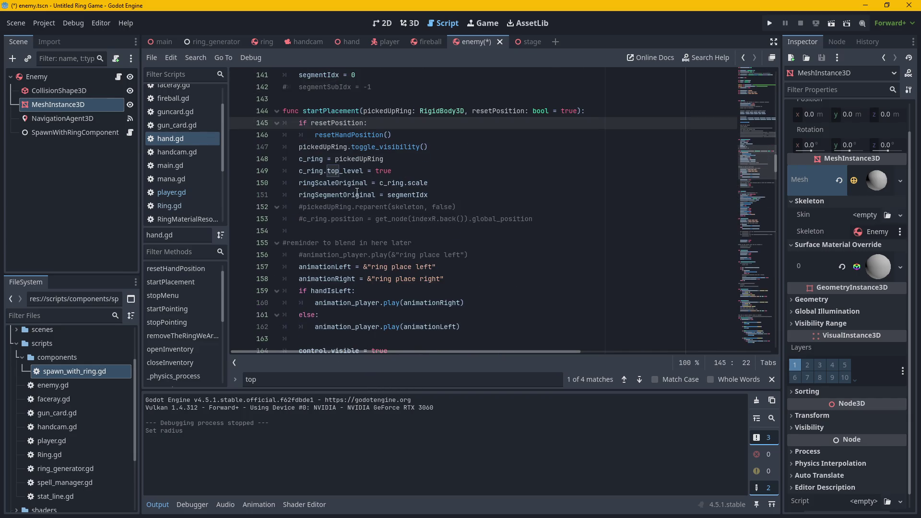
{"action": "left_click_drag", "start_coordinate": [367, 182], "coordinate": [300, 183]}
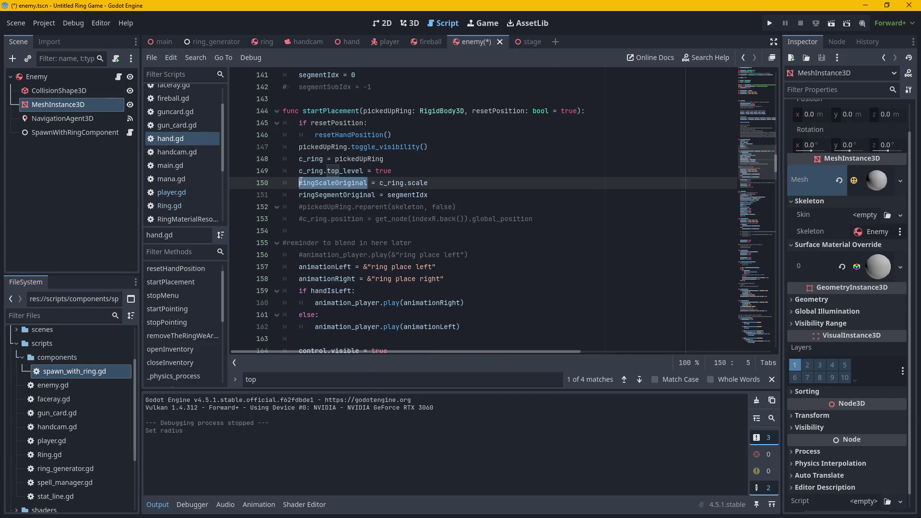
{"action": "left_click_drag", "start_coordinate": [427, 185], "coordinate": [269, 191]}
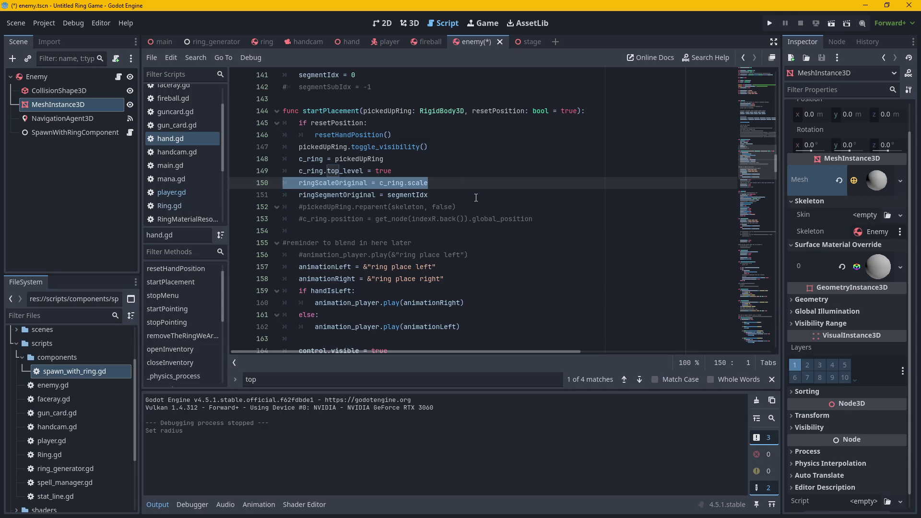
{"action": "scroll", "coordinate": [476, 197], "scroll_direction": "down", "scroll_amount": 5}
{"action": "scroll", "coordinate": [476, 197], "scroll_direction": "up", "scroll_amount": 4}
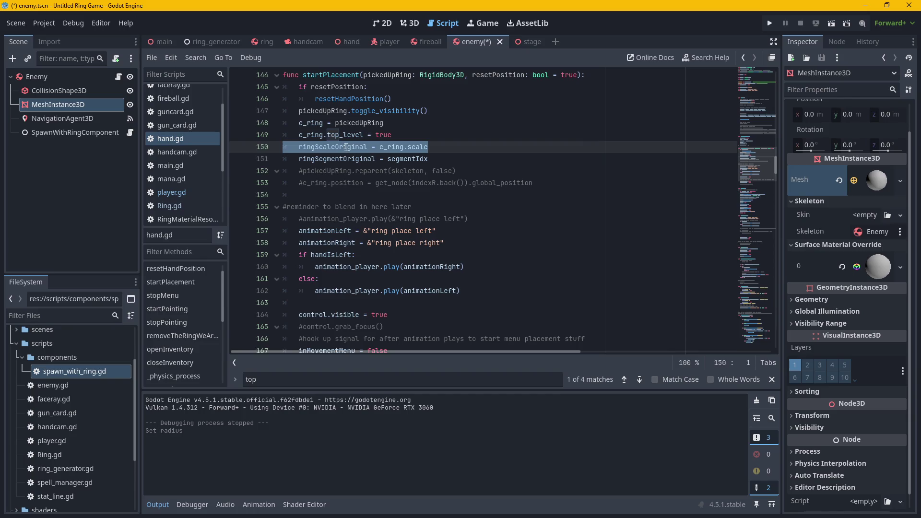
{"action": "double_click", "coordinate": [346, 147]}
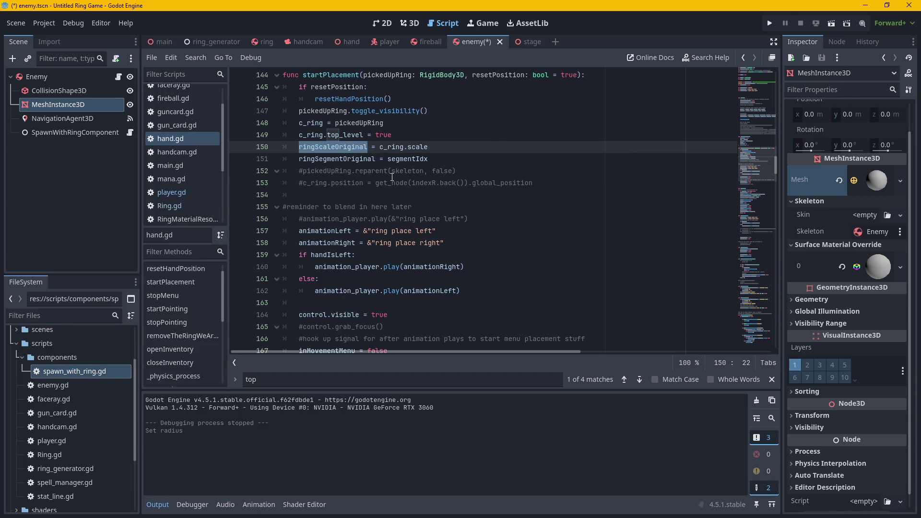
{"action": "key", "text": "ctrl+f"}
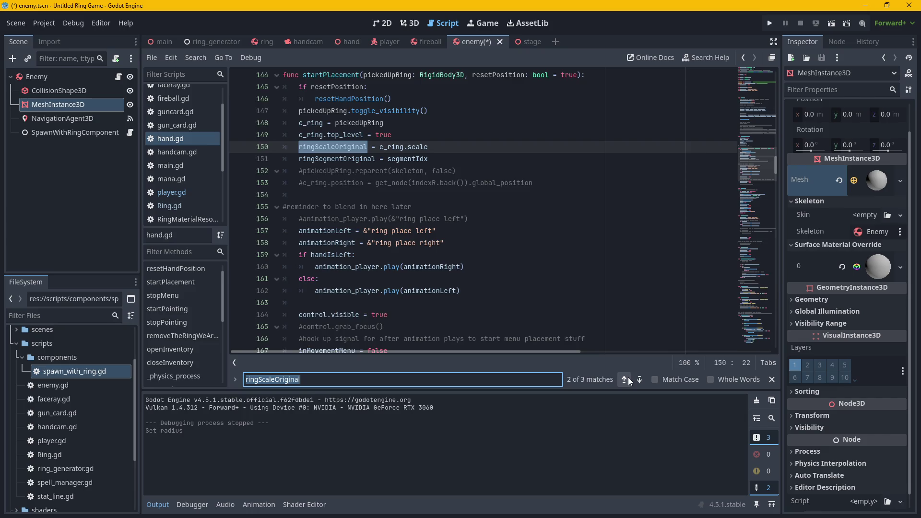
{"action": "left_click", "coordinate": [625, 378]}
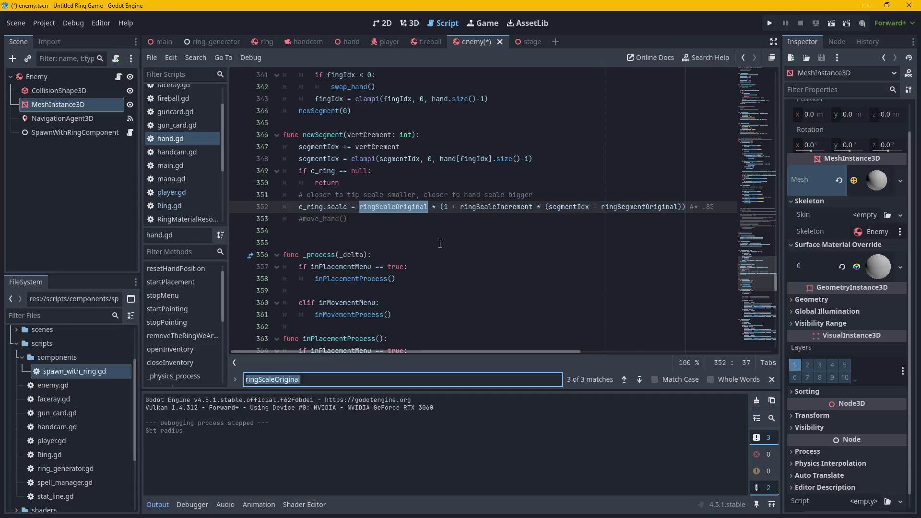
{"action": "left_click", "coordinate": [624, 378]}
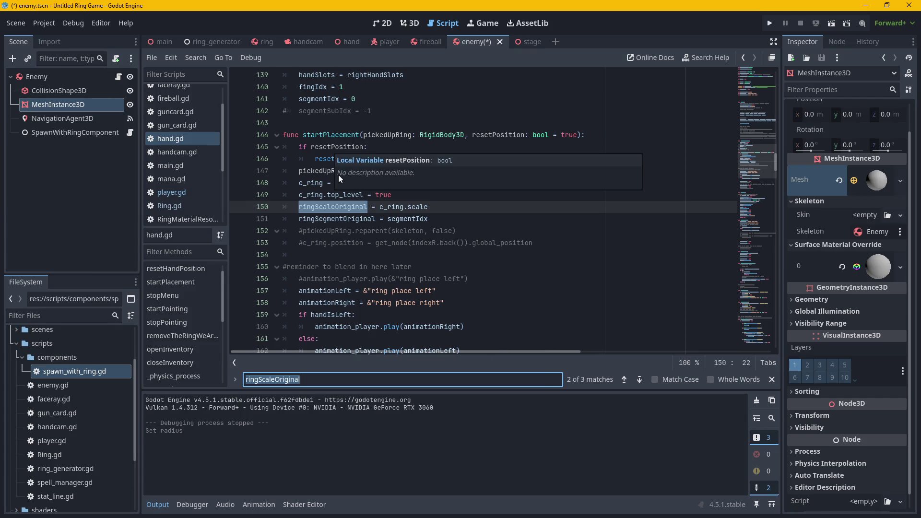
{"action": "mouse_move", "coordinate": [344, 146]}
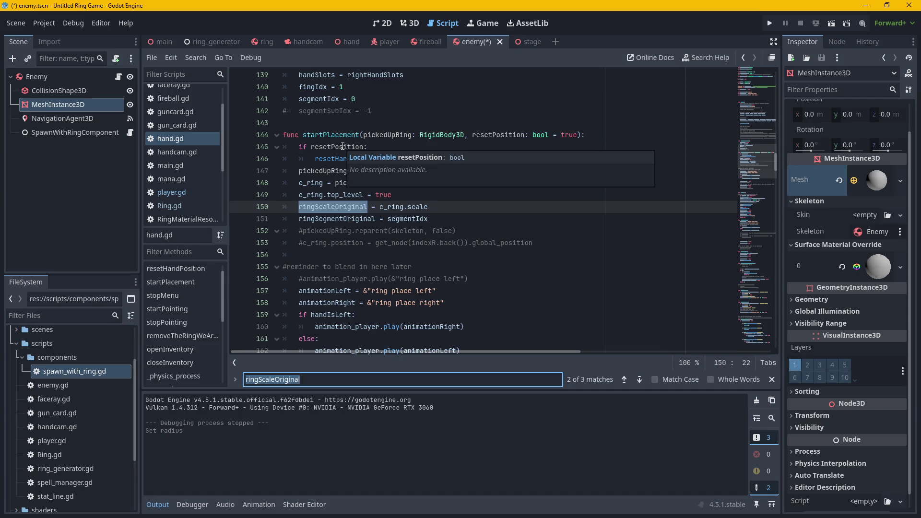
{"action": "left_click", "coordinate": [339, 132]}
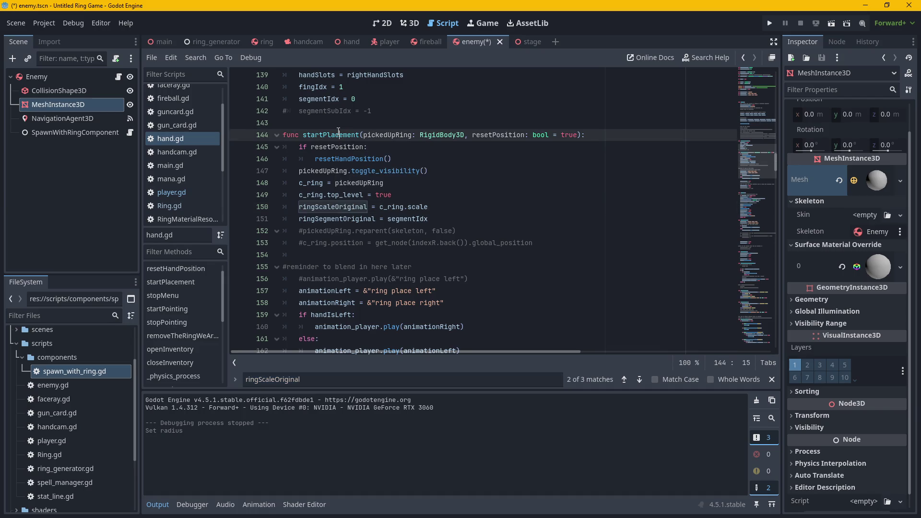
{"action": "left_click", "coordinate": [365, 209]}
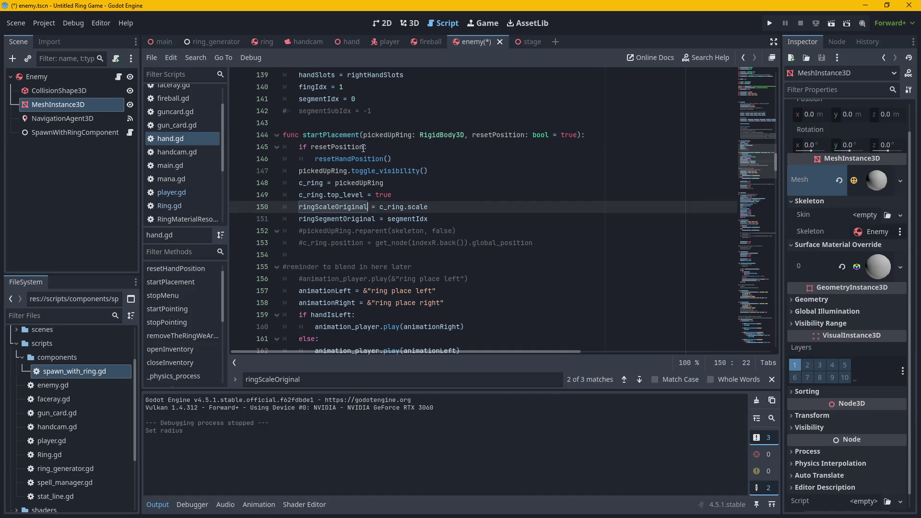
{"action": "mouse_move", "coordinate": [363, 149]}
{"action": "left_click", "coordinate": [523, 41]}
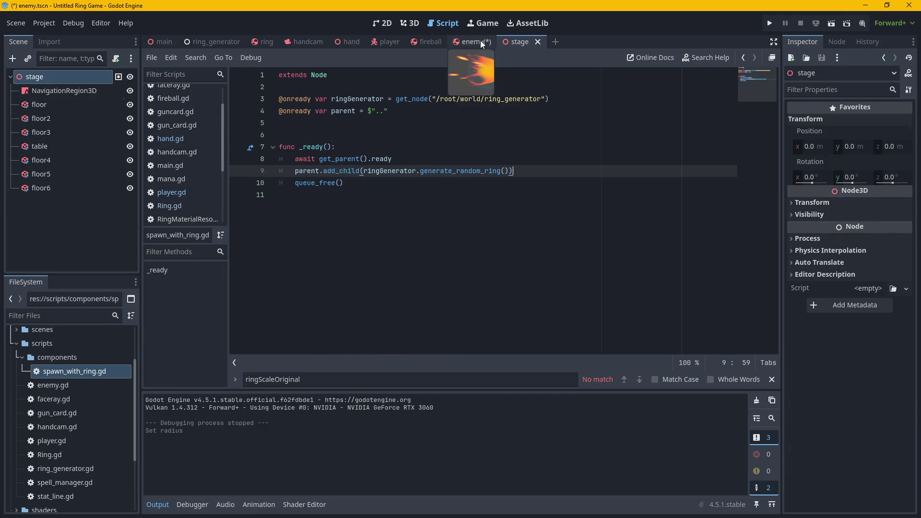
Go through the enemy scene to the ring scene, showing Ring.gd's startHover and endHover.
{"action": "left_click", "coordinate": [480, 42]}
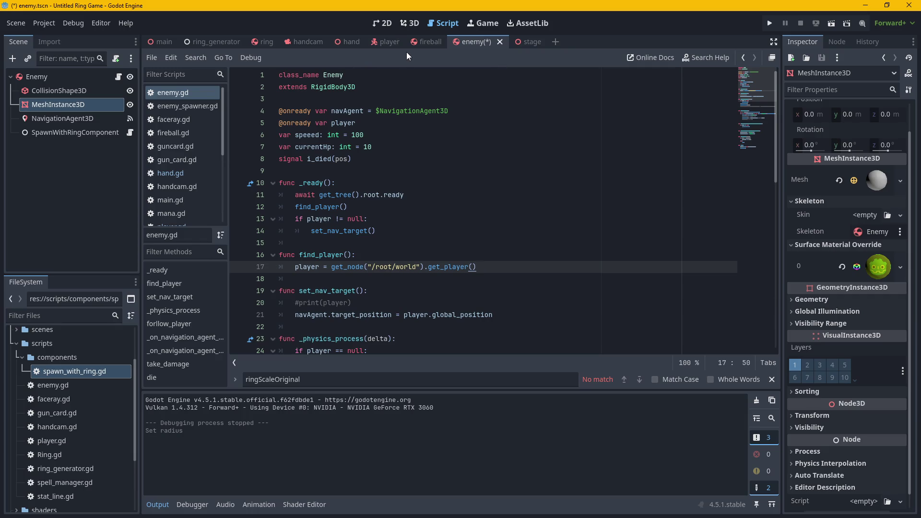
{"action": "left_click", "coordinate": [267, 42]}
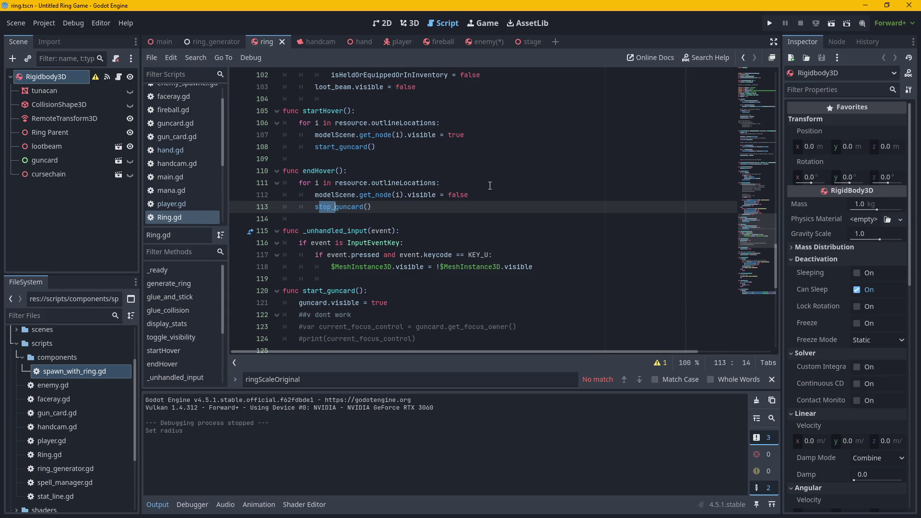
Clear the line 113 selection and open hand.gd in the script editor.
{"action": "left_click", "coordinate": [521, 199]}
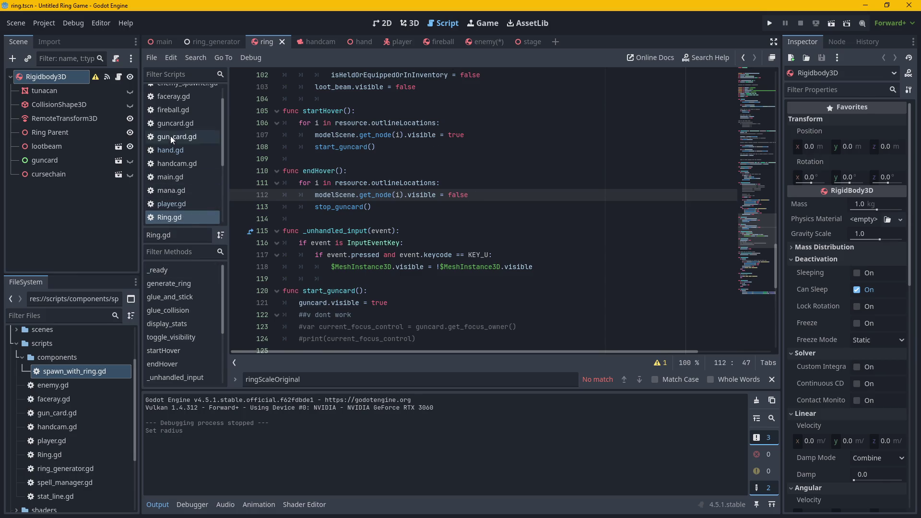
{"action": "left_click", "coordinate": [174, 151]}
{"action": "left_click", "coordinate": [468, 220]}
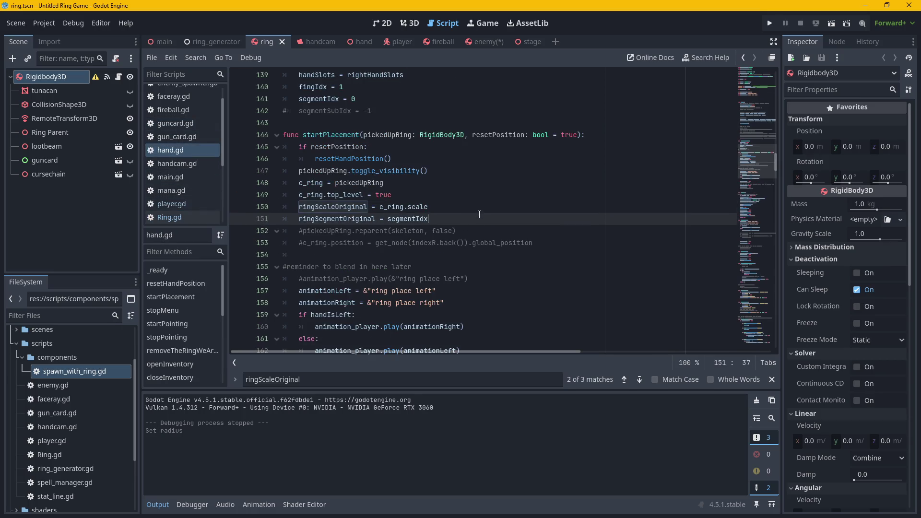
{"action": "scroll", "coordinate": [478, 213], "scroll_direction": "down", "scroll_amount": 3}
{"action": "scroll", "coordinate": [479, 215], "scroll_direction": "down", "scroll_amount": 4}
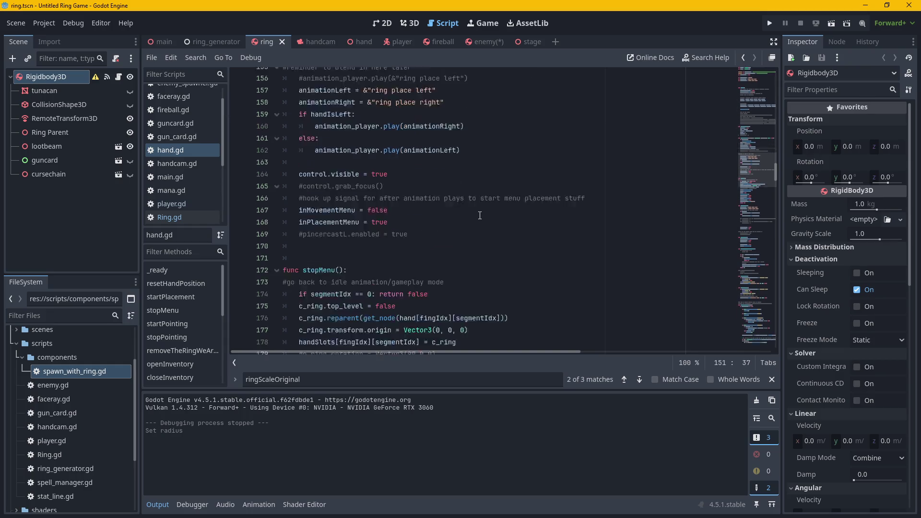
{"action": "scroll", "coordinate": [480, 215], "scroll_direction": "up", "scroll_amount": 4}
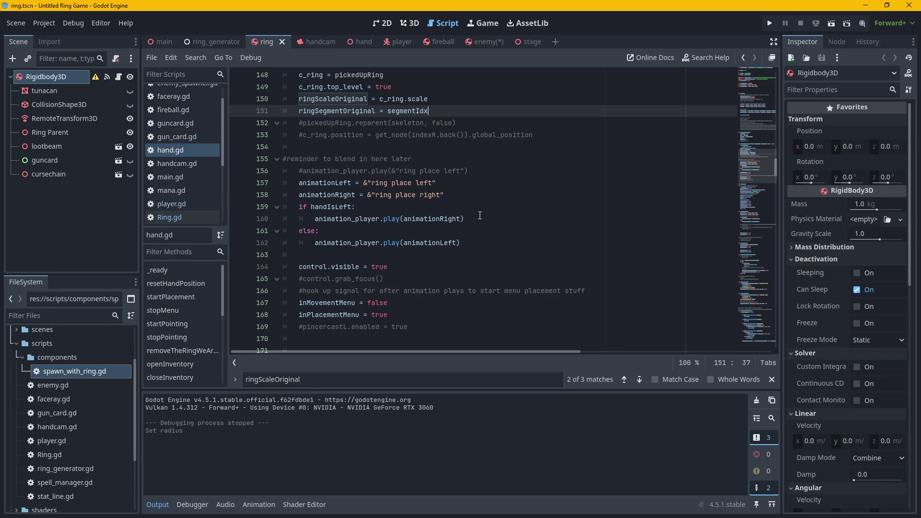
Scroll hand.gd through startPlacement to stopMenu, where line 175 sets c_ring.top_level = false.
{"action": "scroll", "coordinate": [480, 215], "scroll_direction": "down", "scroll_amount": 5}
{"action": "scroll", "coordinate": [198, 366], "scroll_direction": "down", "scroll_amount": 6}
{"action": "scroll", "coordinate": [197, 364], "scroll_direction": "down", "scroll_amount": 3}
{"action": "scroll", "coordinate": [459, 223], "scroll_direction": "up", "scroll_amount": 3}
{"action": "scroll", "coordinate": [459, 223], "scroll_direction": "up", "scroll_amount": 1}
{"action": "scroll", "coordinate": [359, 151], "scroll_direction": "up", "scroll_amount": 5}
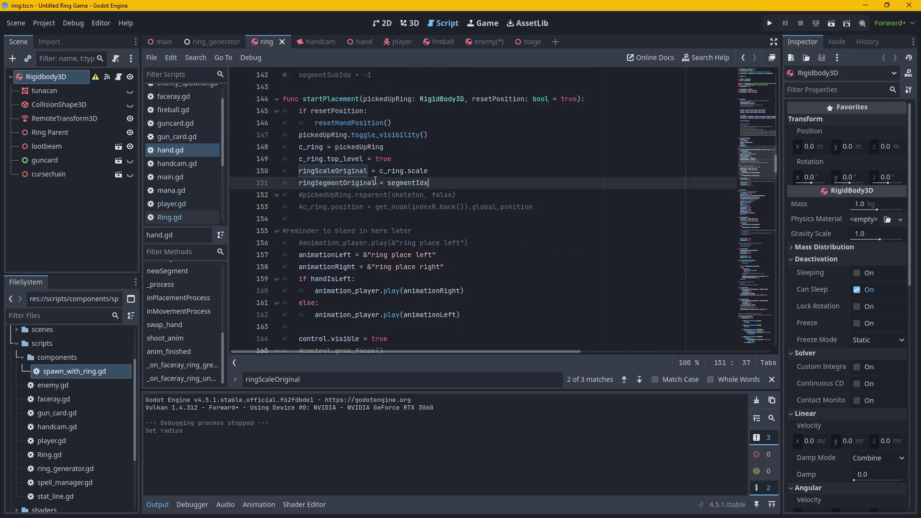
{"action": "scroll", "coordinate": [417, 219], "scroll_direction": "down", "scroll_amount": 3}
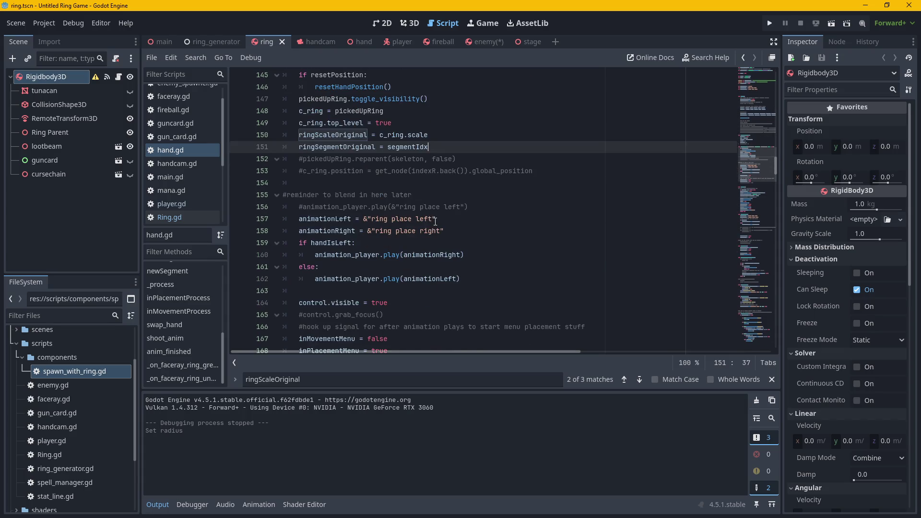
{"action": "scroll", "coordinate": [171, 198], "scroll_direction": "down", "scroll_amount": 1}
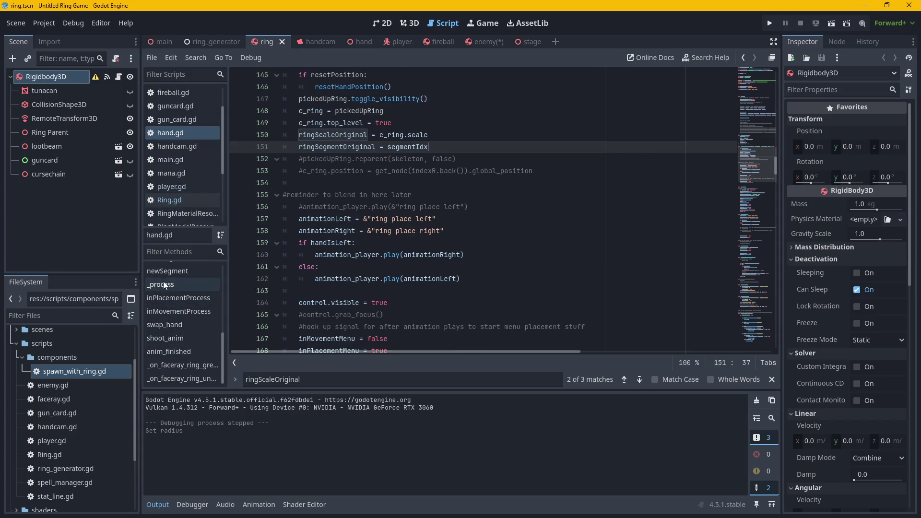
{"action": "scroll", "coordinate": [178, 358], "scroll_direction": "up", "scroll_amount": 2}
{"action": "scroll", "coordinate": [178, 357], "scroll_direction": "up", "scroll_amount": 3}
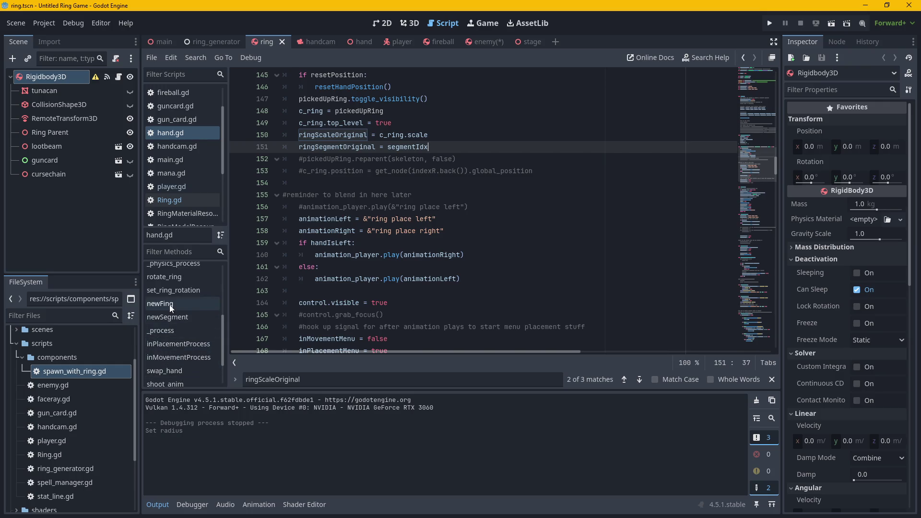
{"action": "scroll", "coordinate": [196, 300], "scroll_direction": "down", "scroll_amount": 3}
{"action": "scroll", "coordinate": [377, 291], "scroll_direction": "down", "scroll_amount": 4}
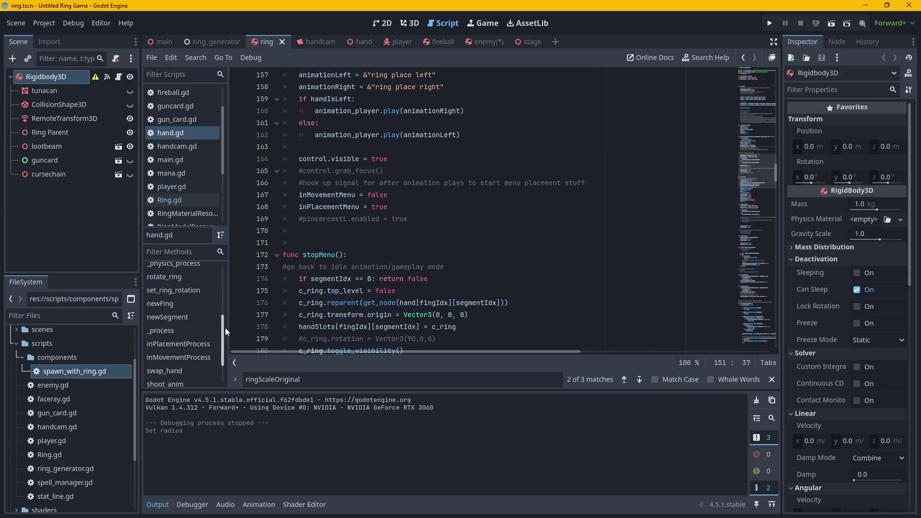
{"action": "scroll", "coordinate": [206, 326], "scroll_direction": "down", "scroll_amount": 3}
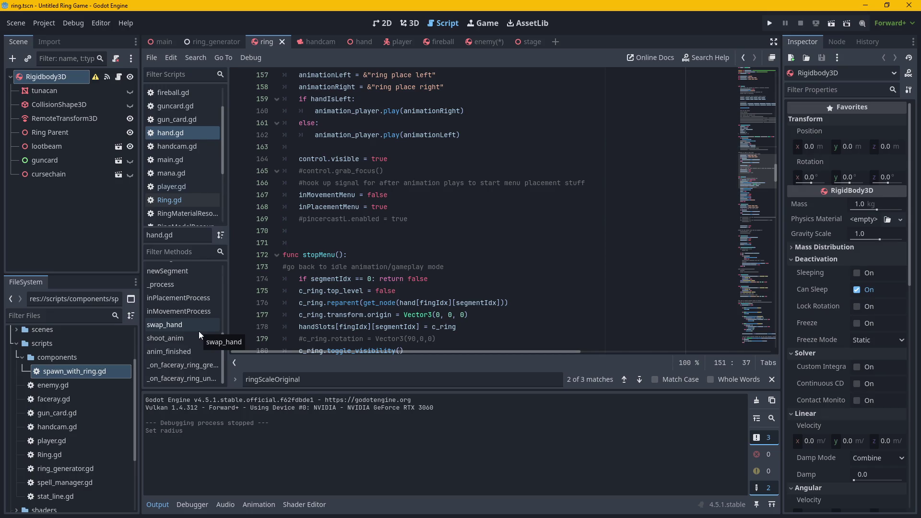
{"action": "scroll", "coordinate": [349, 210], "scroll_direction": "down", "scroll_amount": 2}
Inspect hand.gd's stopMenu: the segmentIdx check on line 174 and the reparent line 176.
{"action": "left_click", "coordinate": [336, 171]}
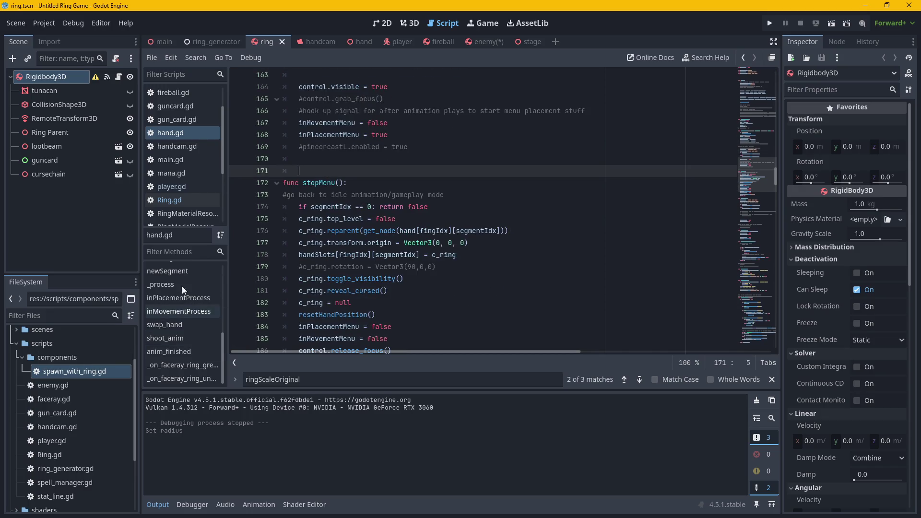
{"action": "left_click", "coordinate": [398, 184]}
{"action": "scroll", "coordinate": [398, 187], "scroll_direction": "down", "scroll_amount": 2}
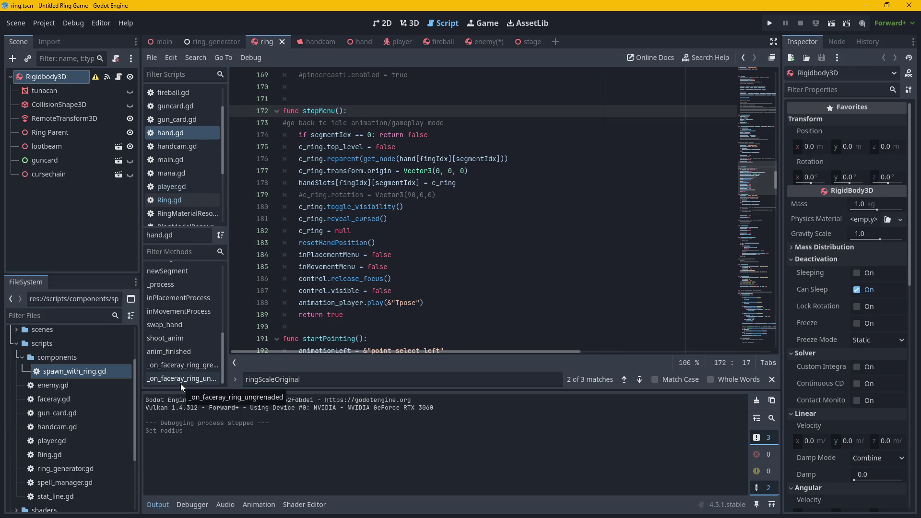
{"action": "left_click", "coordinate": [480, 147]}
{"action": "left_click", "coordinate": [485, 135]}
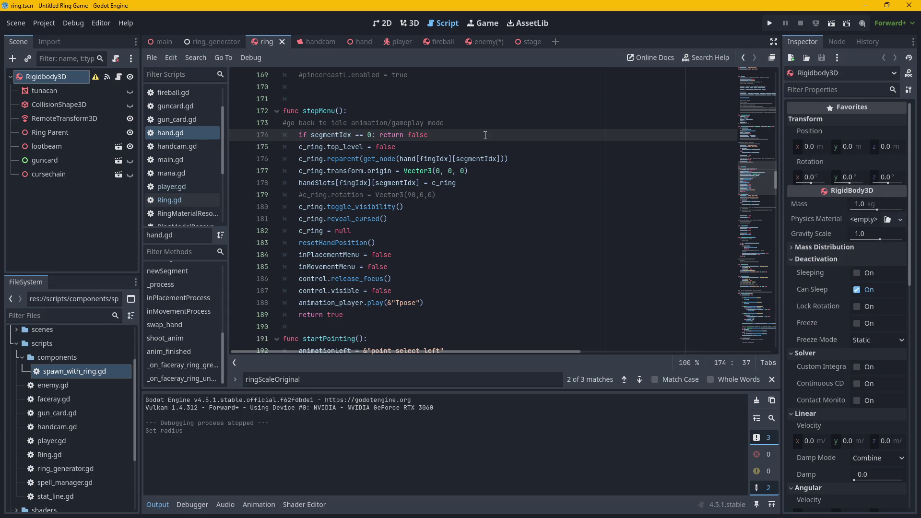
{"action": "left_click_drag", "start_coordinate": [509, 158], "coordinate": [284, 159]}
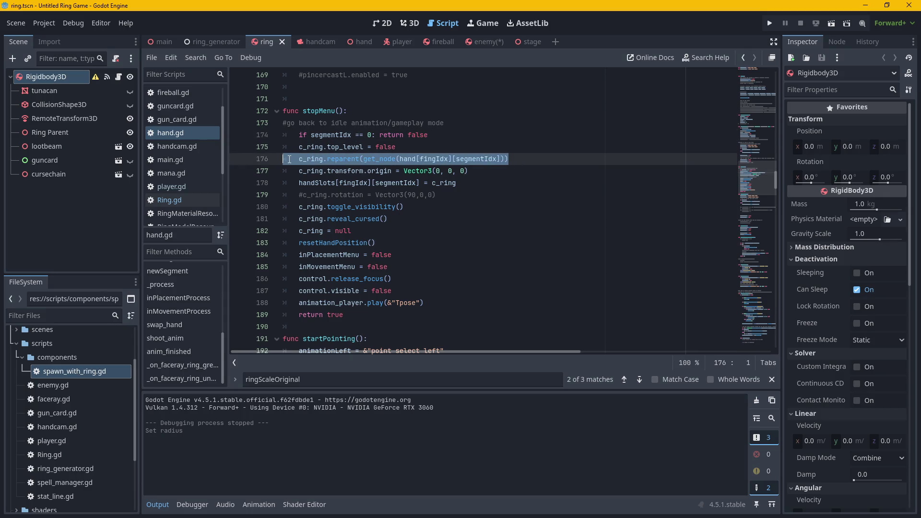
{"action": "key", "text": "ctrl+z"}
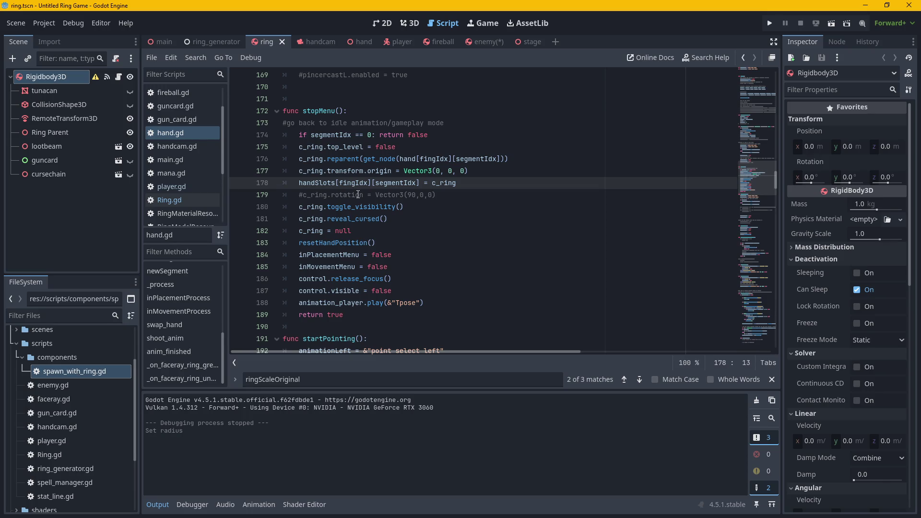
Review the pinkieL finger array declarations, then return to the enemy scene.
{"action": "mouse_move", "coordinate": [323, 184]}
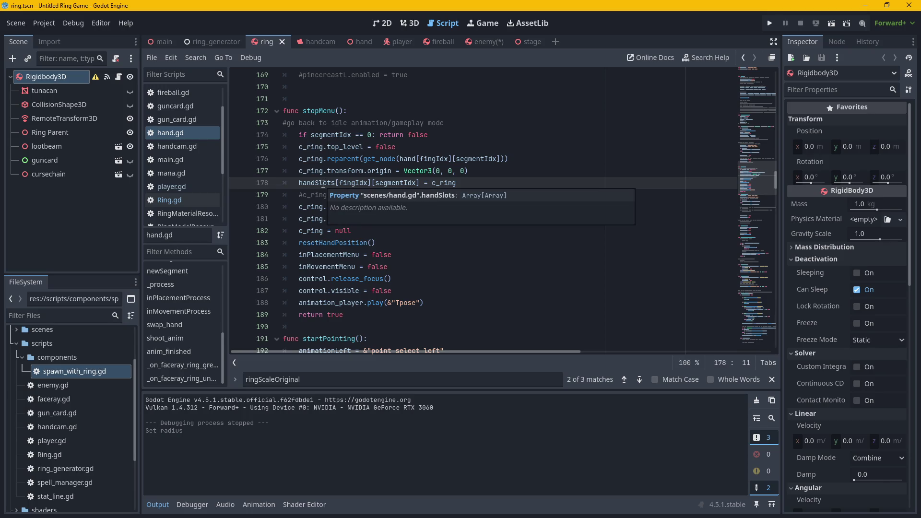
{"action": "mouse_move", "coordinate": [758, 174]}
{"action": "left_mouse_down"}
{"action": "mouse_move", "coordinate": [754, 71]}
{"action": "mouse_move", "coordinate": [753, 94]}
{"action": "left_mouse_up"}
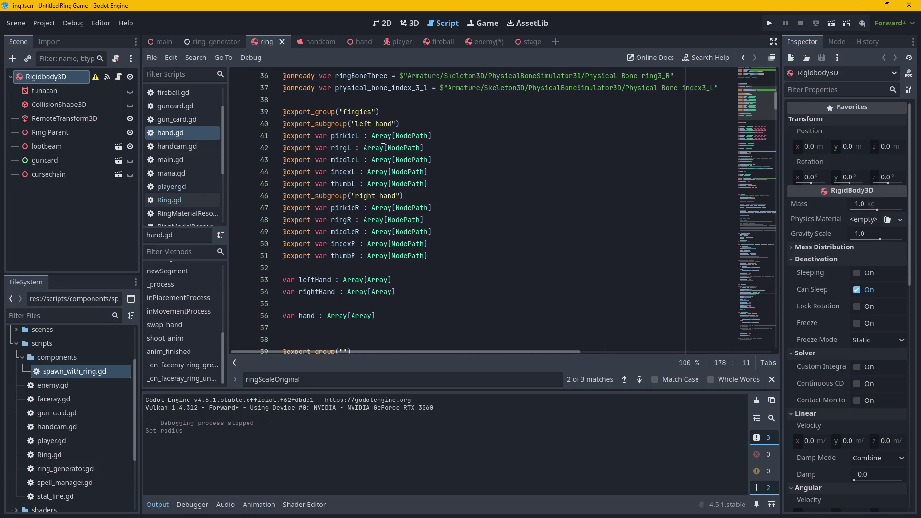
{"action": "left_click", "coordinate": [445, 138]}
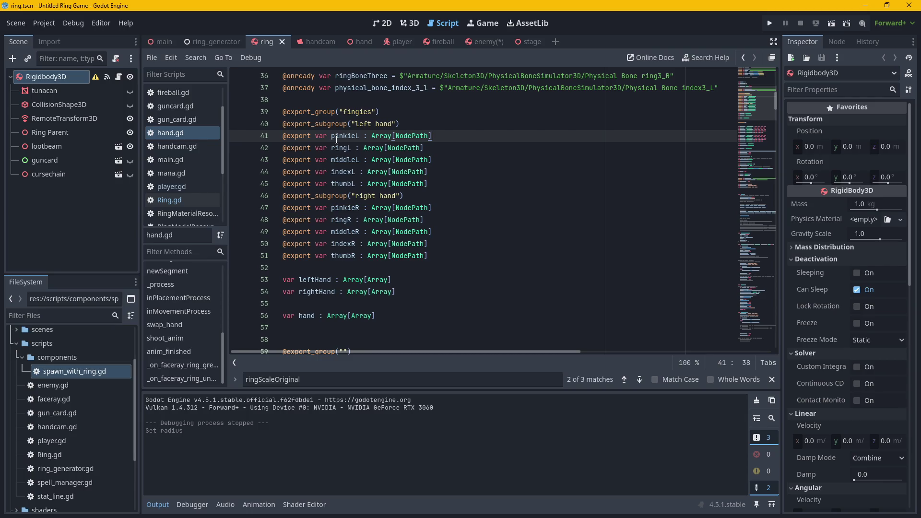
{"action": "left_click", "coordinate": [485, 48]}
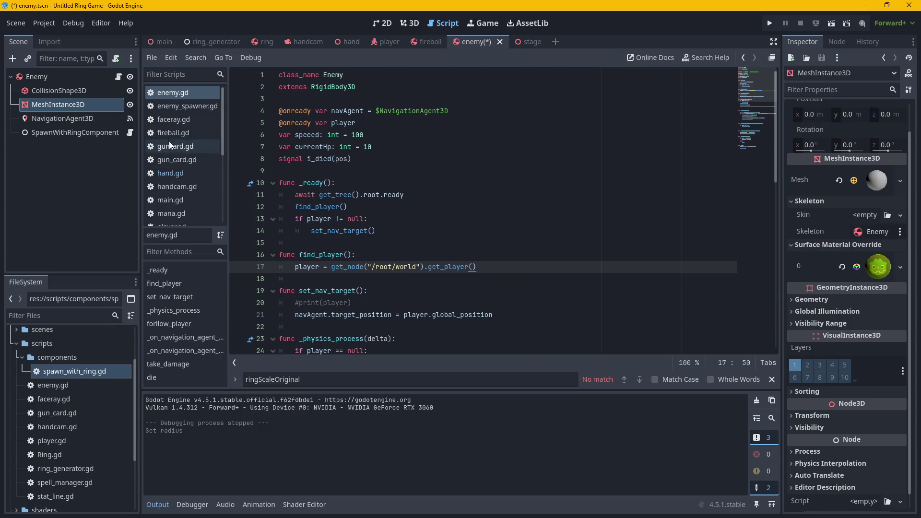
Select SpawnWithRingComponent and put the caret on enemy.gd's find_player line.
{"action": "left_click", "coordinate": [86, 130]}
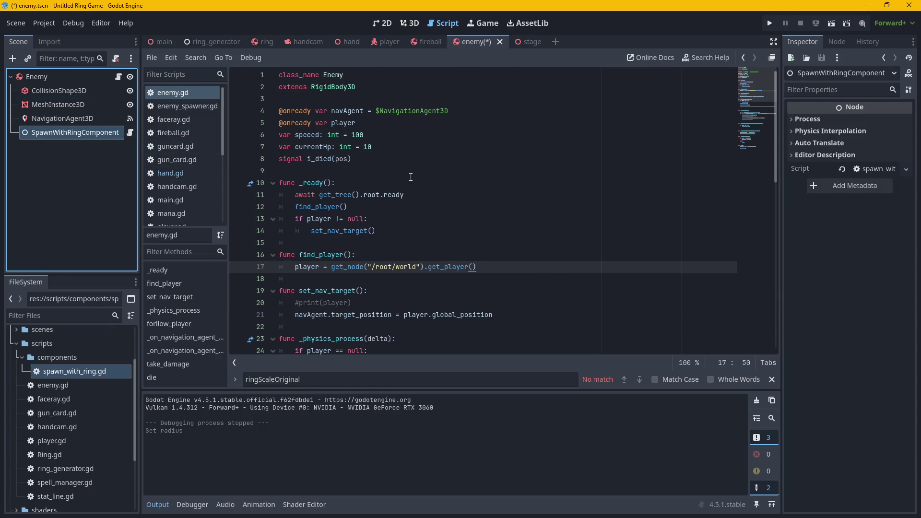
{"action": "left_click", "coordinate": [432, 182]}
{"action": "left_click", "coordinate": [510, 255]}
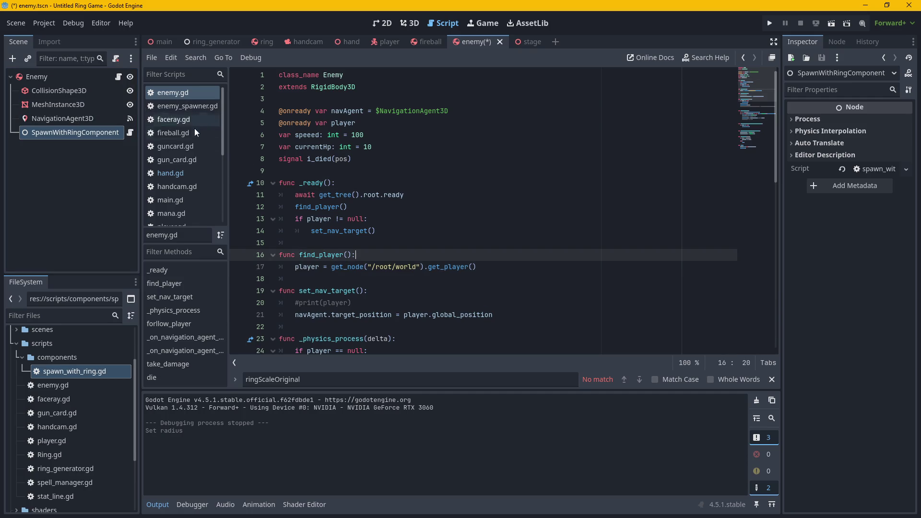
Add a new line under the idle-mode comment in hand.gd's stopMenu function.
{"action": "left_click", "coordinate": [189, 173]}
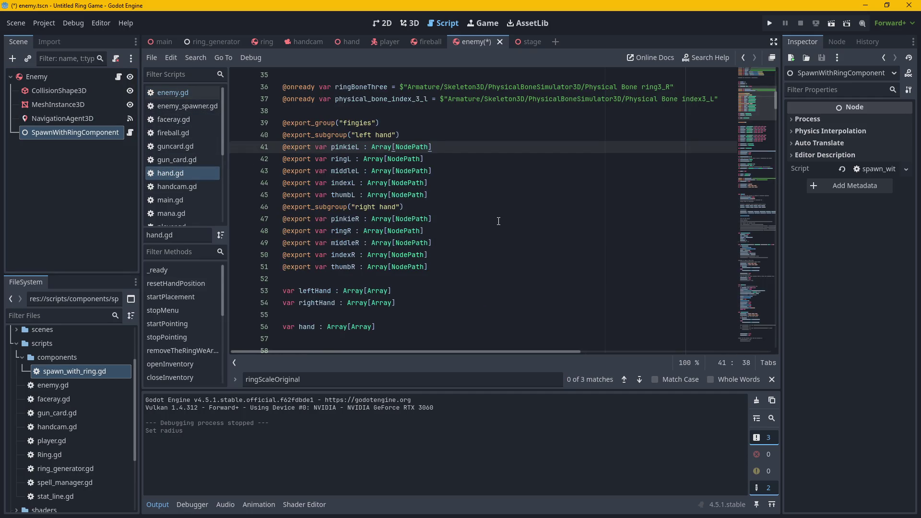
{"action": "left_click", "coordinate": [180, 310]}
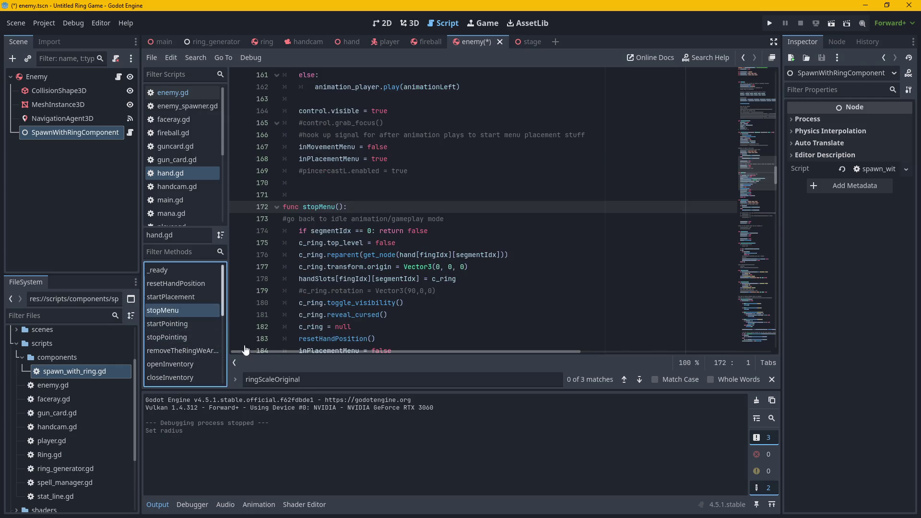
{"action": "scroll", "coordinate": [532, 272], "scroll_direction": "down", "scroll_amount": 1}
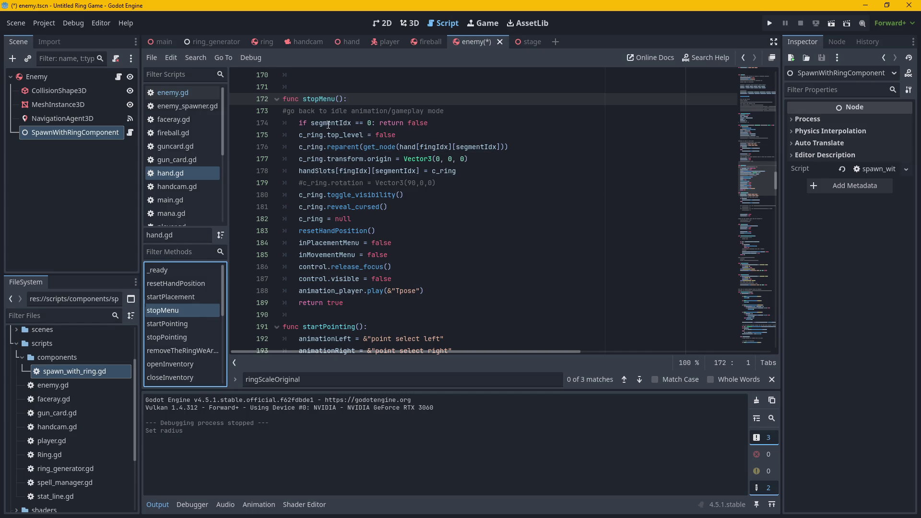
{"action": "left_click", "coordinate": [458, 110]}
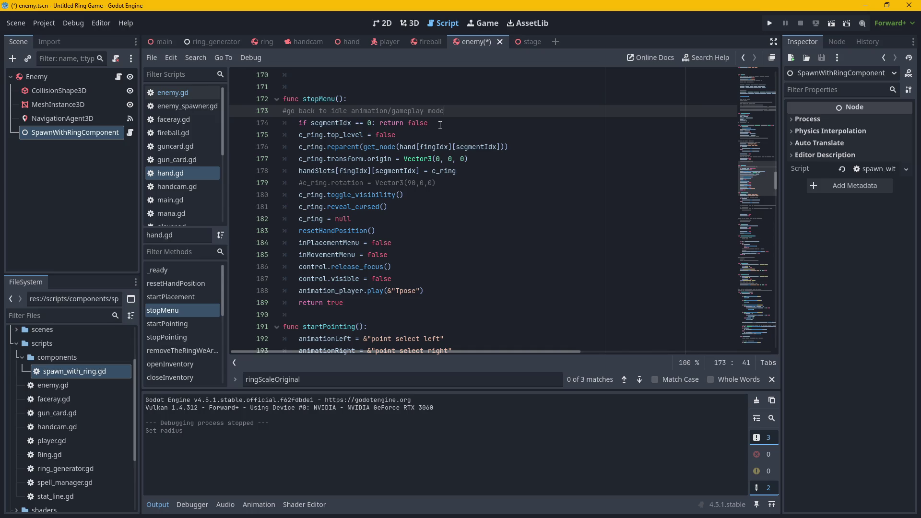
{"action": "key", "text": "Return"}
{"action": "type", "text": "#this is wher"}
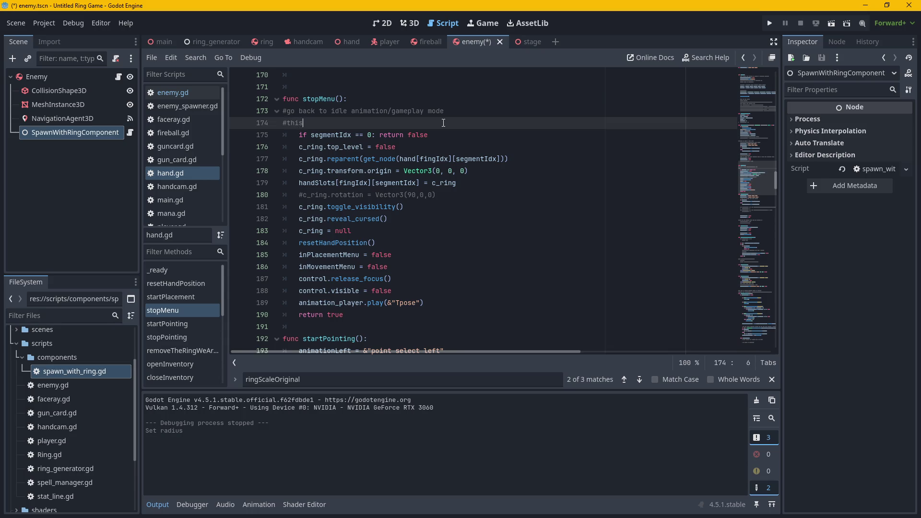
{"action": "type", "text": "e we put the r"}
{"action": "type", "text": "ing in the bo"}
{"action": "type", "text": "x"}
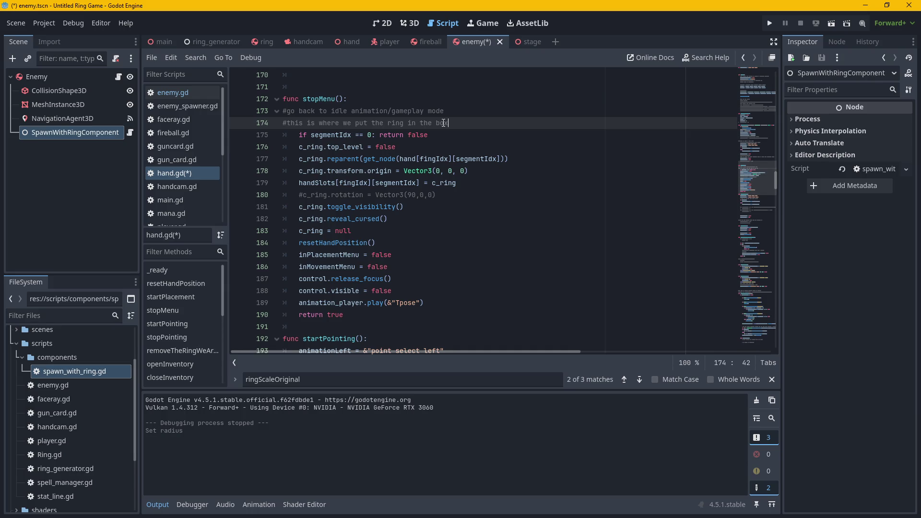
{"action": "type", "text": "- shade "}
{"action": "type", "text": "2026"}
{"action": "left_click", "coordinate": [510, 143]}
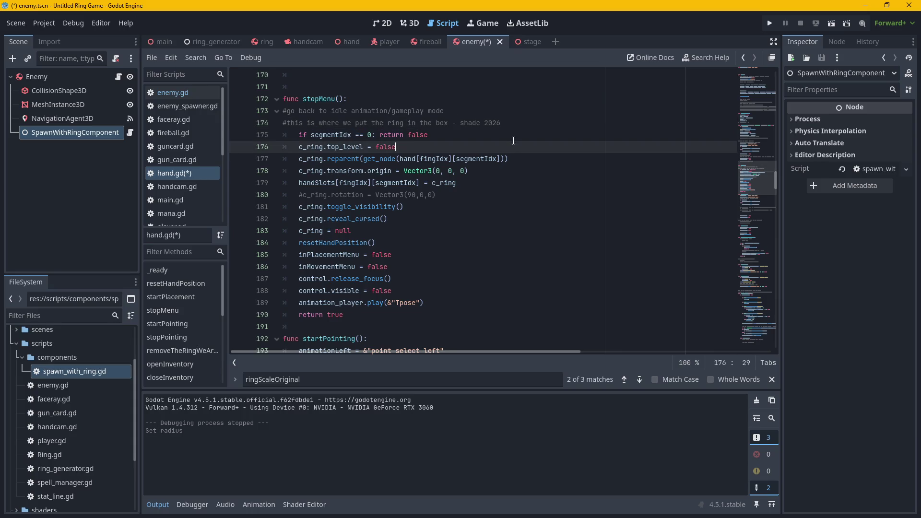
{"action": "left_click", "coordinate": [479, 126]}
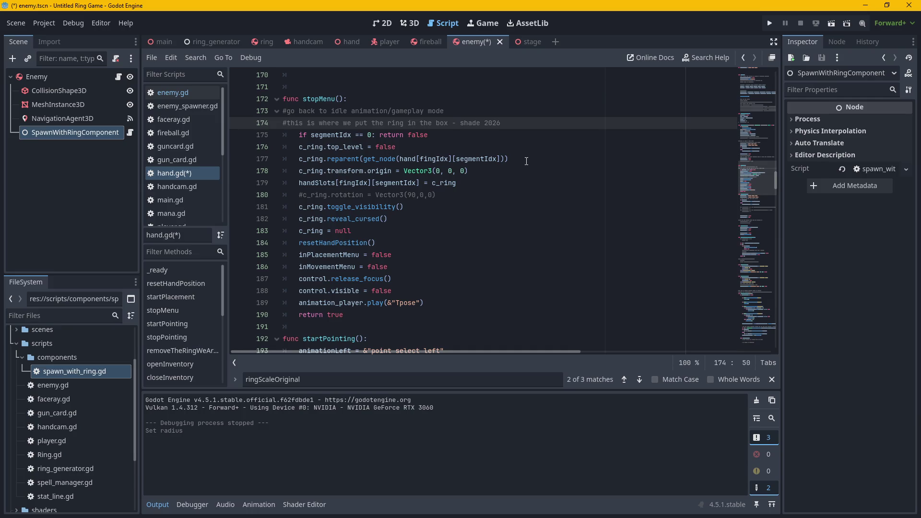
{"action": "left_click", "coordinate": [509, 130]}
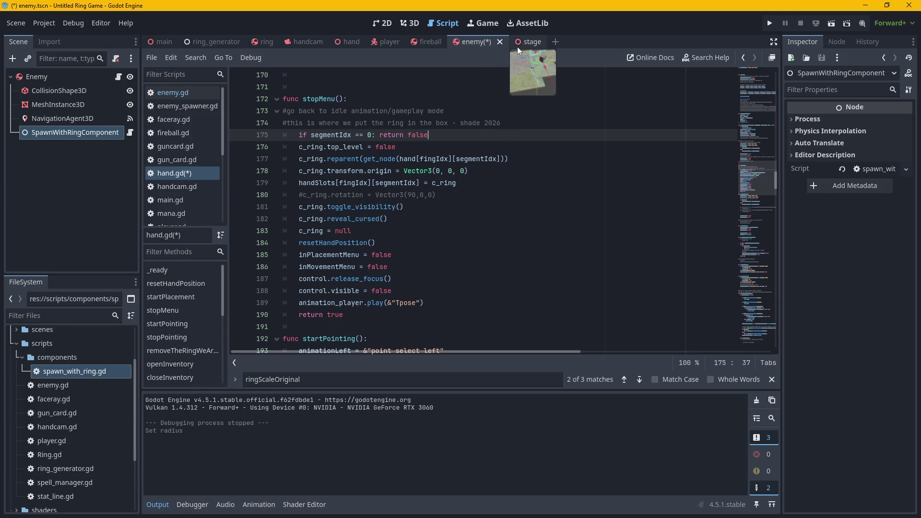
Bring hand.gd's pinkieL and other slot export declarations into view.
{"action": "left_click_drag", "start_coordinate": [750, 177], "coordinate": [750, 88]}
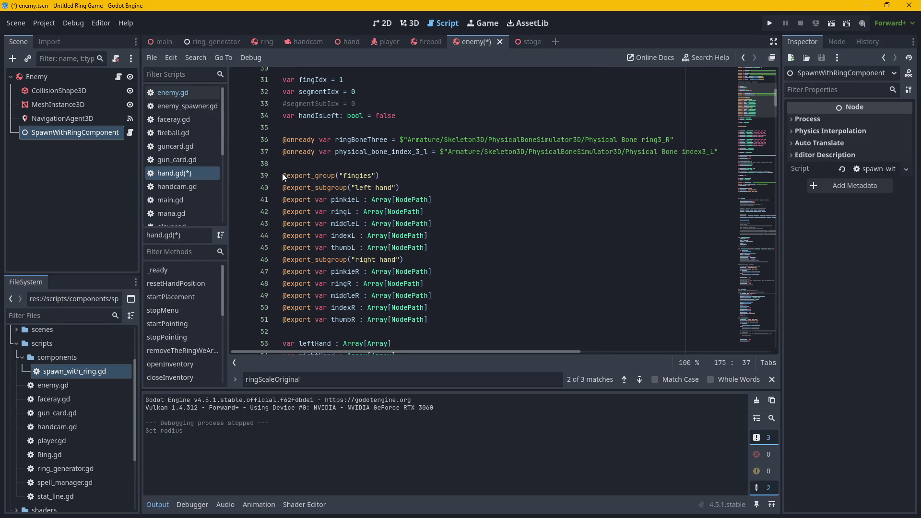
{"action": "left_click", "coordinate": [410, 200]}
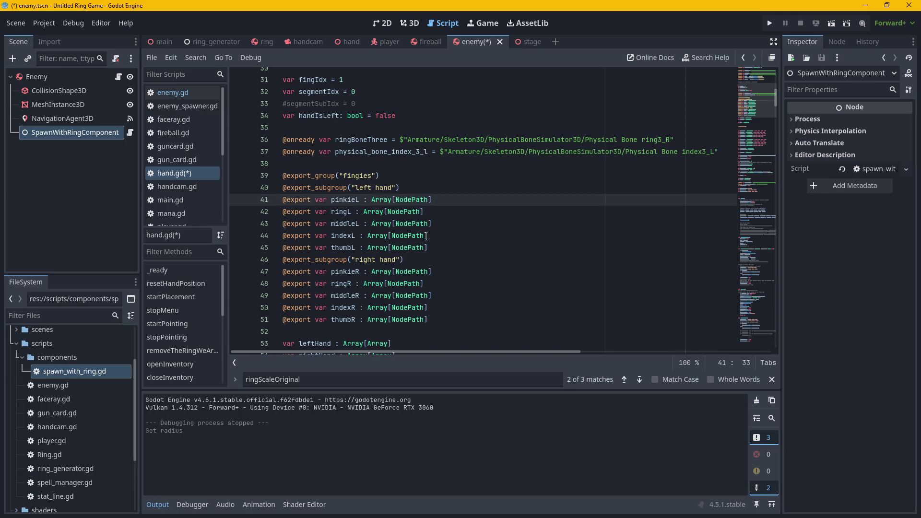
{"action": "mouse_move", "coordinate": [425, 236]}
{"action": "scroll", "coordinate": [458, 216], "scroll_direction": "down", "scroll_amount": 1}
{"action": "mouse_move", "coordinate": [400, 200]}
{"action": "left_click", "coordinate": [437, 192]}
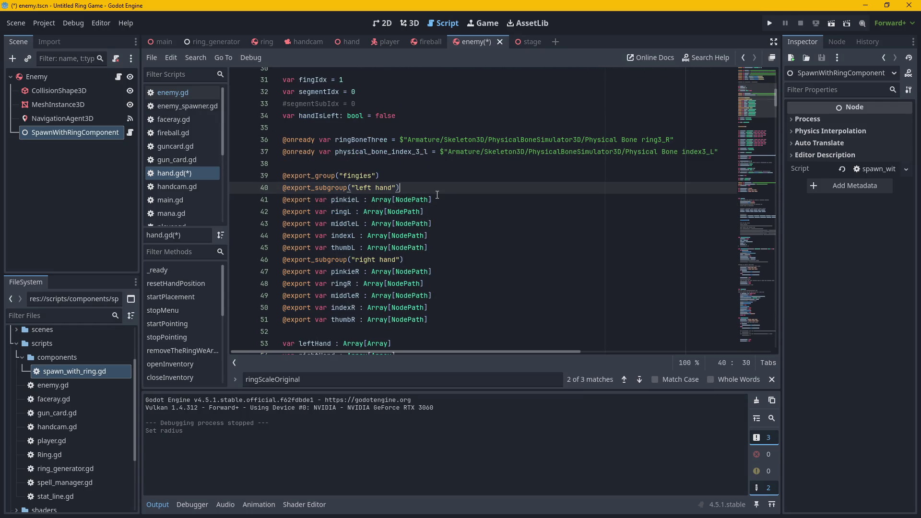
{"action": "scroll", "coordinate": [440, 206], "scroll_direction": "down", "scroll_amount": 9}
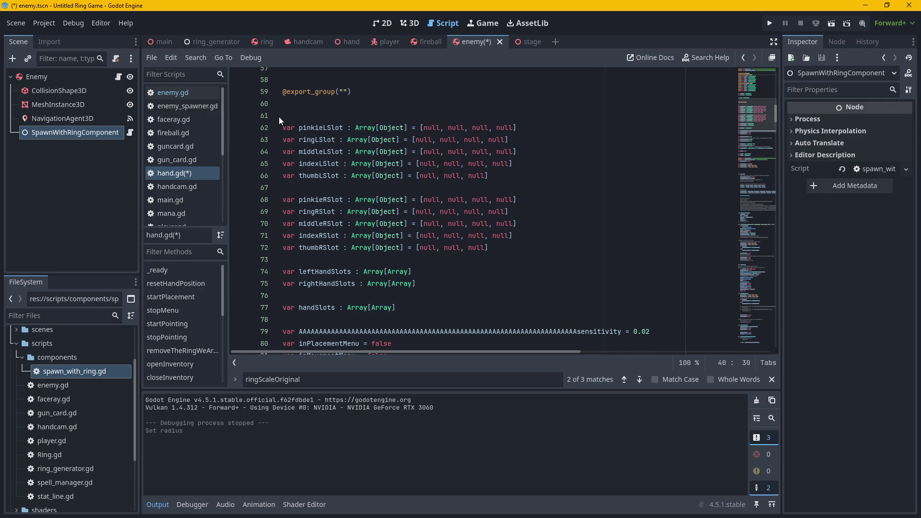
{"action": "scroll", "coordinate": [280, 120], "scroll_direction": "up", "scroll_amount": 1}
Copy the finger slot arrays through handSlots (lines 61–77), then switch to enemy.gd.
{"action": "left_click", "coordinate": [284, 163]}
{"action": "mouse_move", "coordinate": [285, 163]}
{"action": "left_mouse_down"}
{"action": "mouse_move", "coordinate": [601, 230]}
{"action": "mouse_move", "coordinate": [604, 211]}
{"action": "left_mouse_up"}
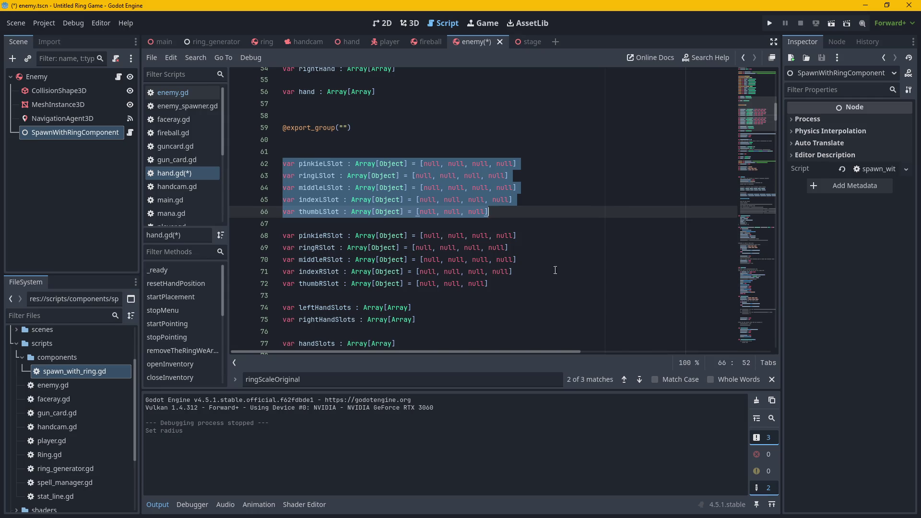
{"action": "left_click", "coordinate": [522, 284]}
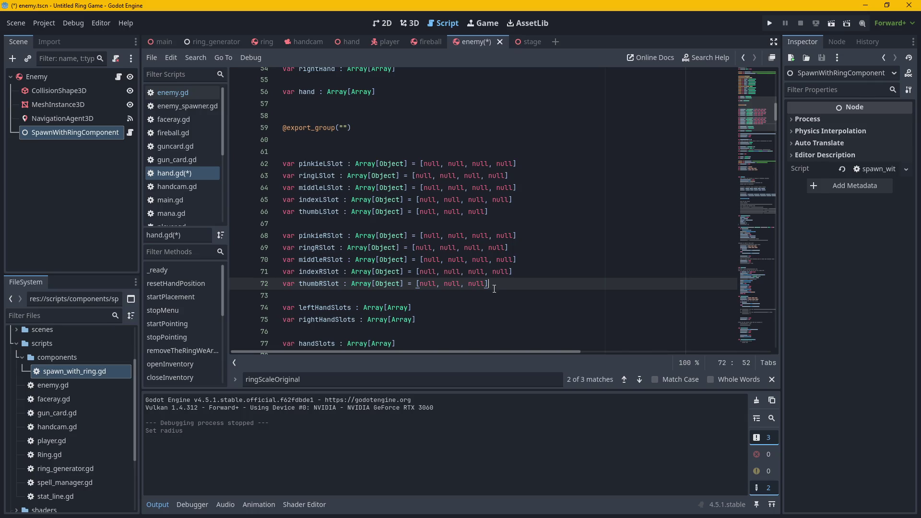
{"action": "mouse_move", "coordinate": [494, 287]}
{"action": "left_mouse_down"}
{"action": "mouse_move", "coordinate": [276, 158]}
{"action": "mouse_move", "coordinate": [264, 179]}
{"action": "left_mouse_up"}
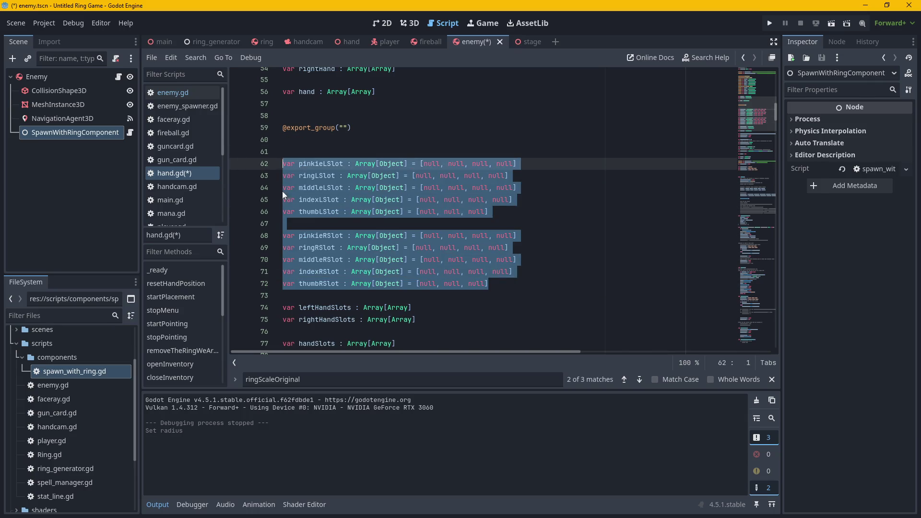
{"action": "scroll", "coordinate": [432, 250], "scroll_direction": "down", "scroll_amount": 2}
{"action": "mouse_move", "coordinate": [432, 250]}
{"action": "left_mouse_down"}
{"action": "mouse_move", "coordinate": [288, 163]}
{"action": "mouse_move", "coordinate": [283, 103]}
{"action": "mouse_move", "coordinate": [280, 148]}
{"action": "left_mouse_up"}
{"action": "left_click", "coordinate": [416, 274]}
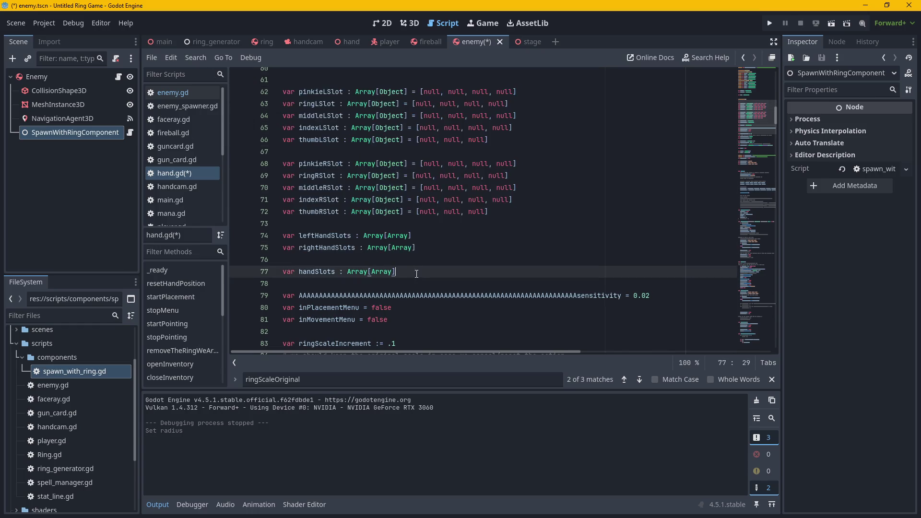
{"action": "mouse_move", "coordinate": [402, 274]}
{"action": "left_mouse_down"}
{"action": "mouse_move", "coordinate": [283, 154]}
{"action": "mouse_move", "coordinate": [275, 85]}
{"action": "left_mouse_up"}
{"action": "key", "text": "ctrl+c"}
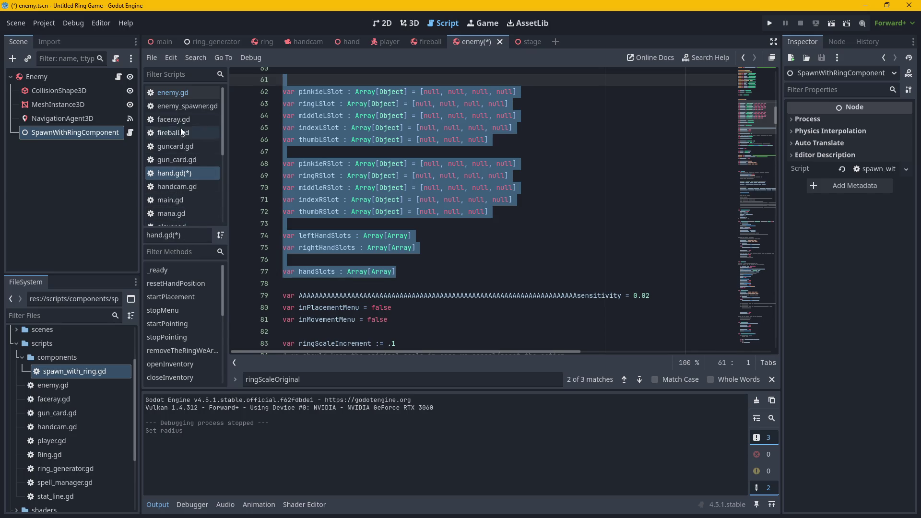
{"action": "left_click", "coordinate": [179, 94]}
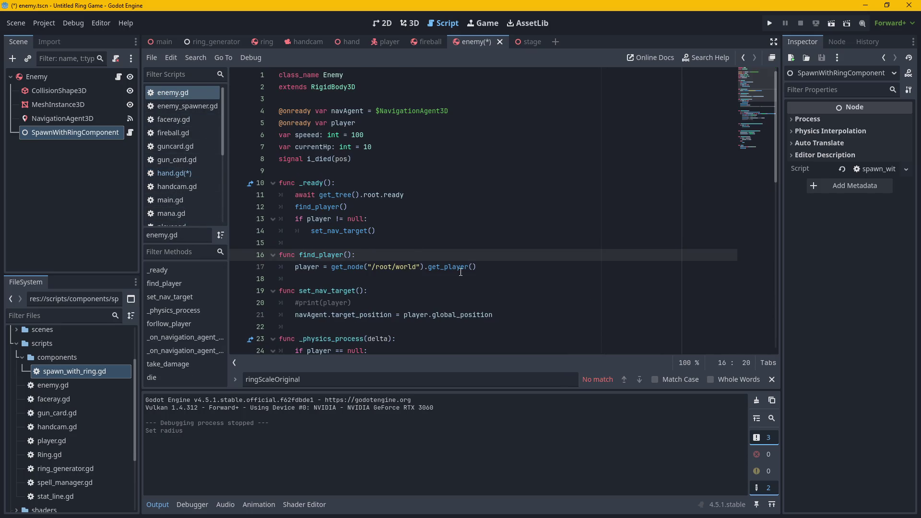
Paste the slot array declarations below 'extends RigidBody3D' in enemy.gd.
{"action": "left_click", "coordinate": [498, 102]}
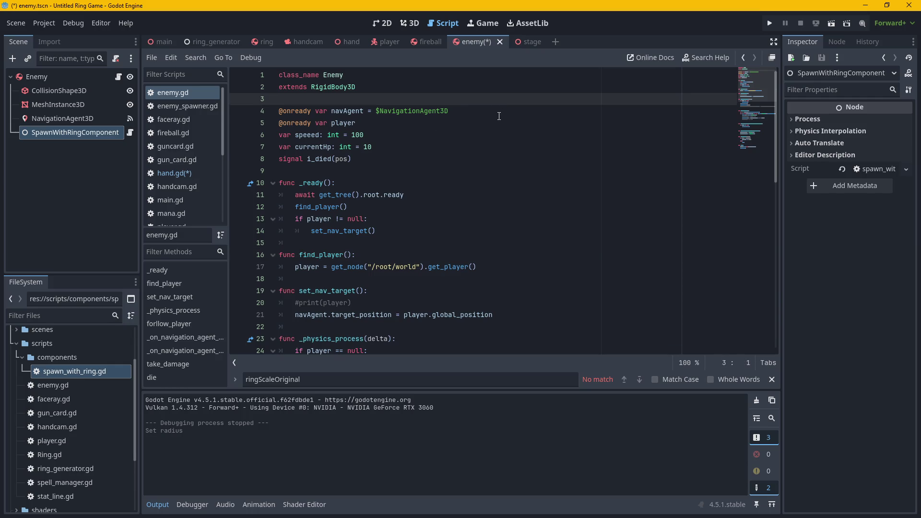
{"action": "left_click", "coordinate": [457, 91]}
{"action": "key", "text": "Return"}
{"action": "key", "text": "Return"}
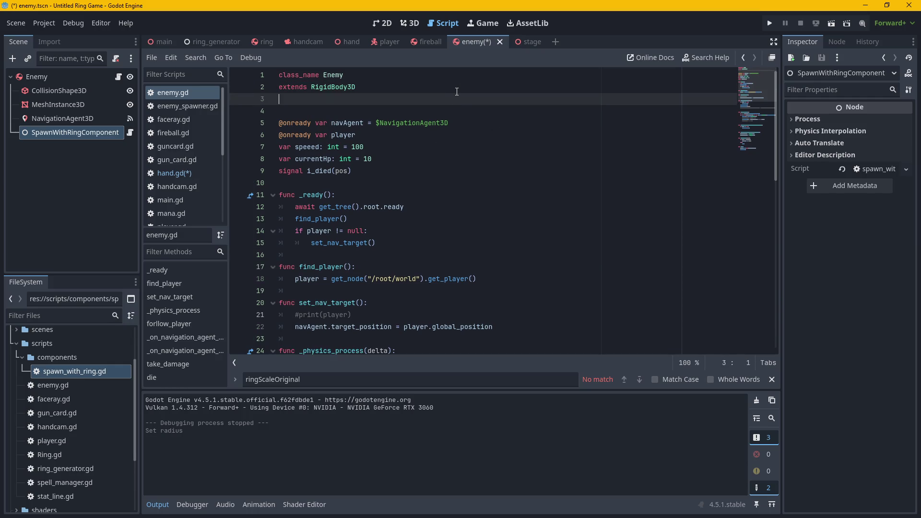
{"action": "key", "text": "ctrl+v"}
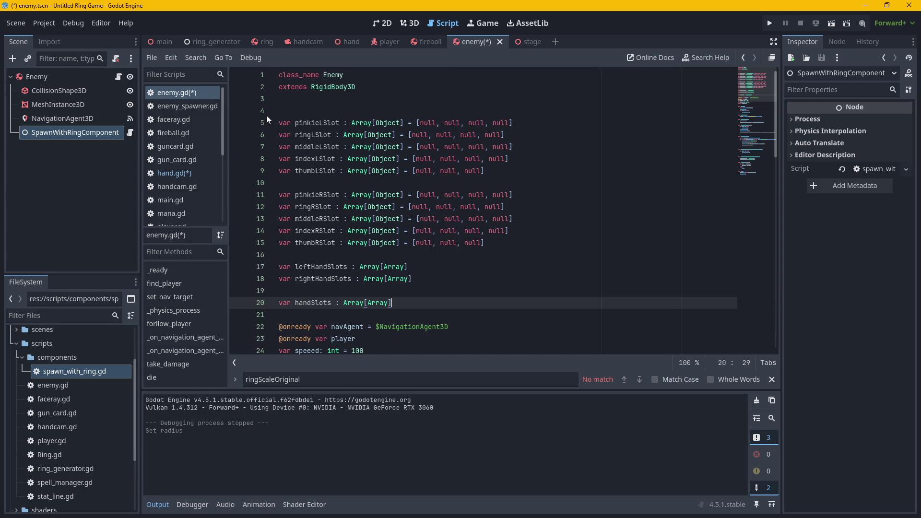
{"action": "left_click", "coordinate": [277, 303]}
{"action": "left_click", "coordinate": [480, 303]}
Review the pasted arrays and open SpawnWithRingComponent's spawn_with_ring.gd script.
{"action": "scroll", "coordinate": [487, 314], "scroll_direction": "down", "scroll_amount": 4}
{"action": "scroll", "coordinate": [486, 311], "scroll_direction": "up", "scroll_amount": 4}
{"action": "scroll", "coordinate": [496, 324], "scroll_direction": "down", "scroll_amount": 4}
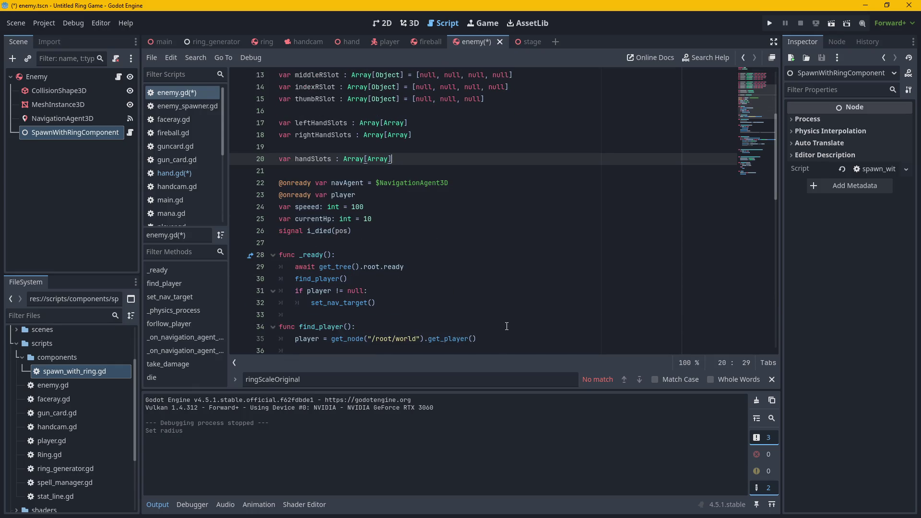
{"action": "scroll", "coordinate": [507, 326], "scroll_direction": "down", "scroll_amount": 3}
{"action": "scroll", "coordinate": [368, 267], "scroll_direction": "up", "scroll_amount": 3}
{"action": "scroll", "coordinate": [432, 290], "scroll_direction": "up", "scroll_amount": 4}
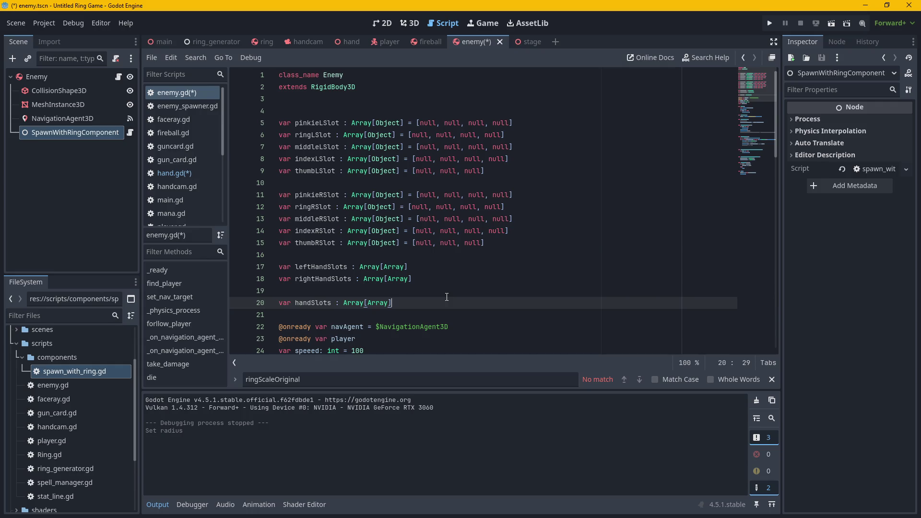
{"action": "scroll", "coordinate": [423, 284], "scroll_direction": "down", "scroll_amount": 8}
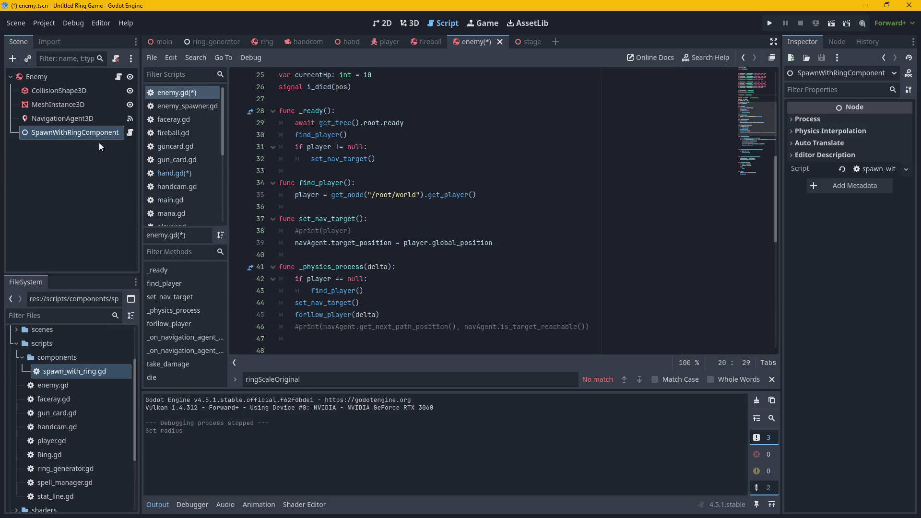
{"action": "scroll", "coordinate": [373, 199], "scroll_direction": "down", "scroll_amount": 3}
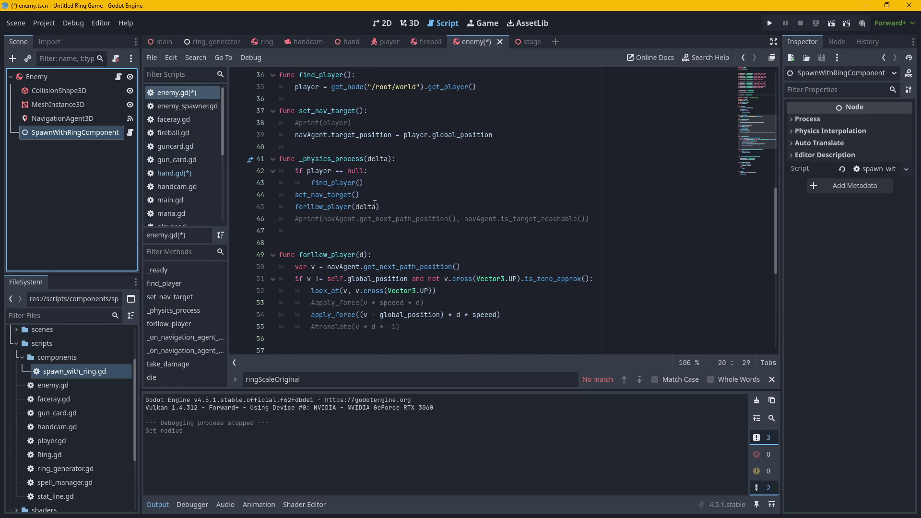
{"action": "mouse_move", "coordinate": [374, 204]}
{"action": "left_click", "coordinate": [130, 134]}
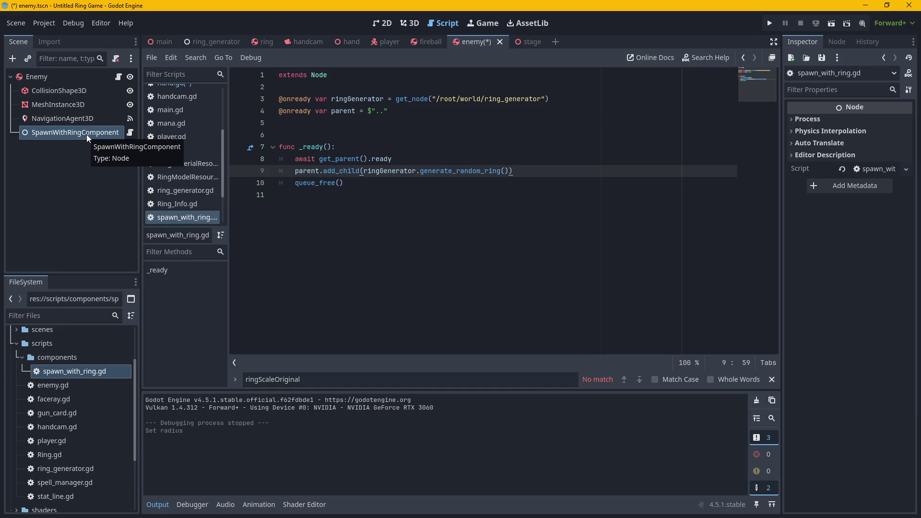
{"action": "mouse_move", "coordinate": [362, 171]}
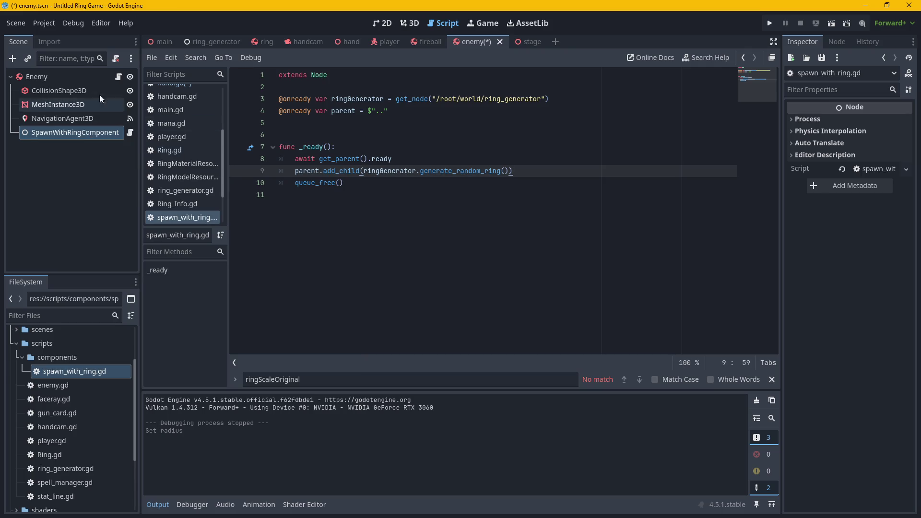
{"action": "left_click", "coordinate": [117, 77]}
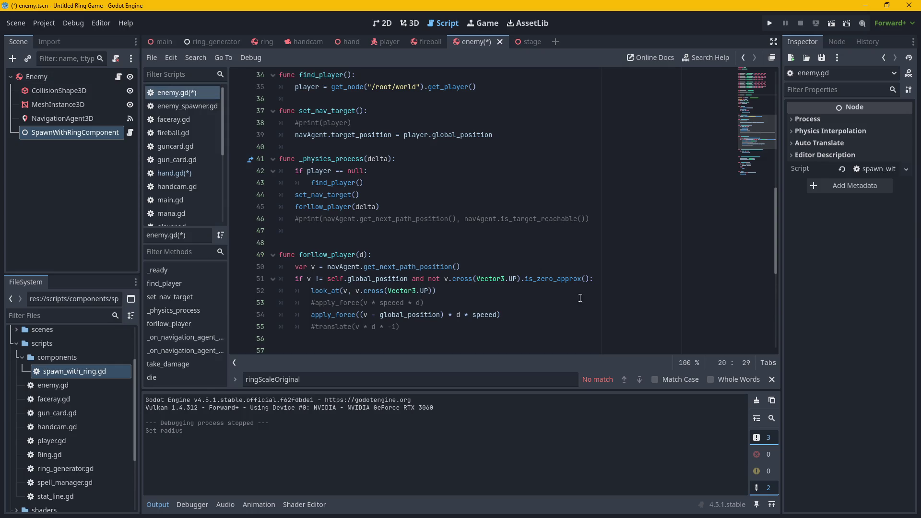
{"action": "left_click", "coordinate": [129, 134]}
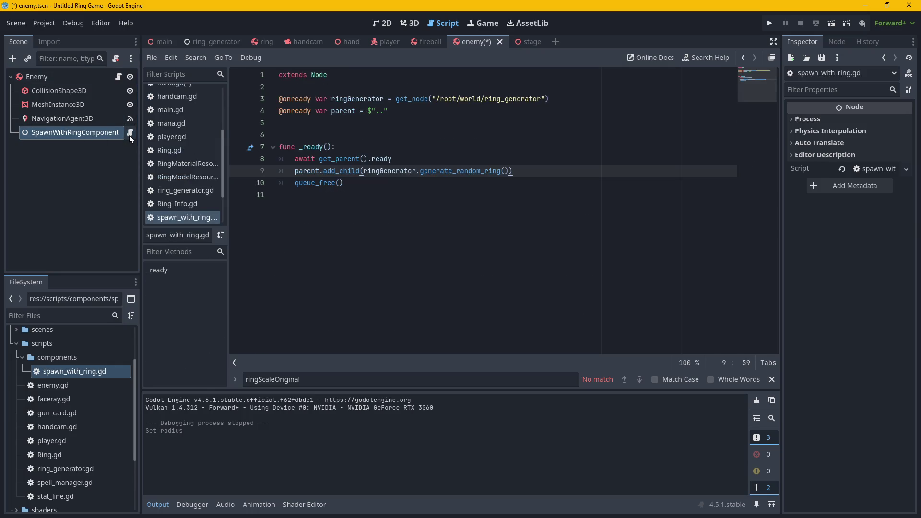
{"action": "left_click_drag", "start_coordinate": [502, 175], "coordinate": [304, 173]}
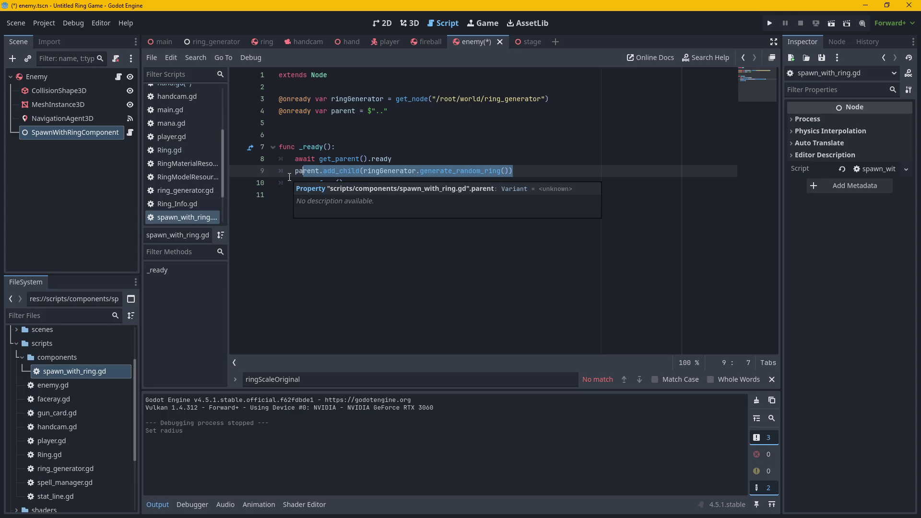
{"action": "left_click", "coordinate": [99, 89]}
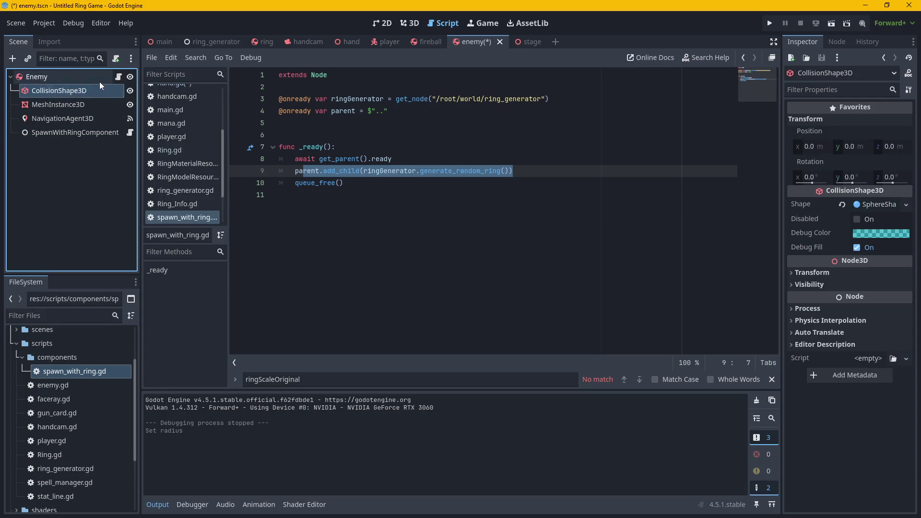
{"action": "left_click", "coordinate": [100, 78]}
{"action": "left_click", "coordinate": [118, 77]}
{"action": "scroll", "coordinate": [428, 242], "scroll_direction": "up", "scroll_amount": 10}
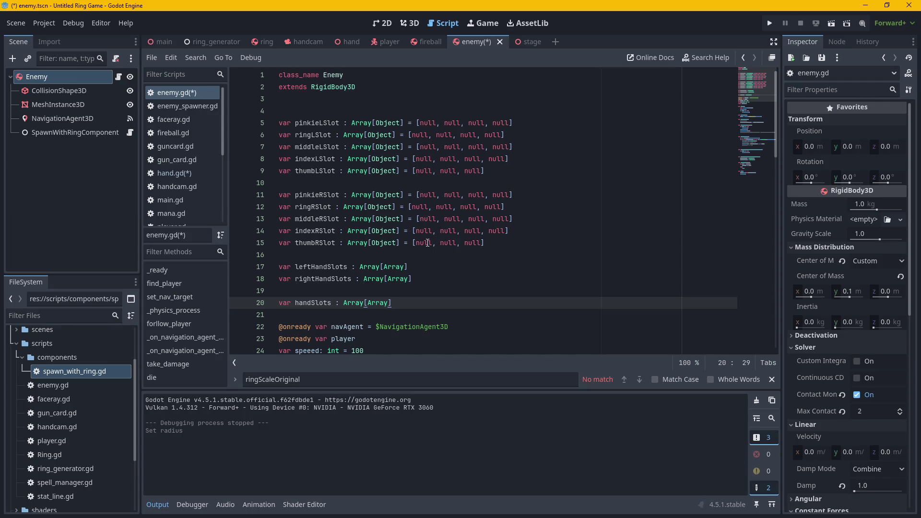
{"action": "left_click", "coordinate": [125, 132]}
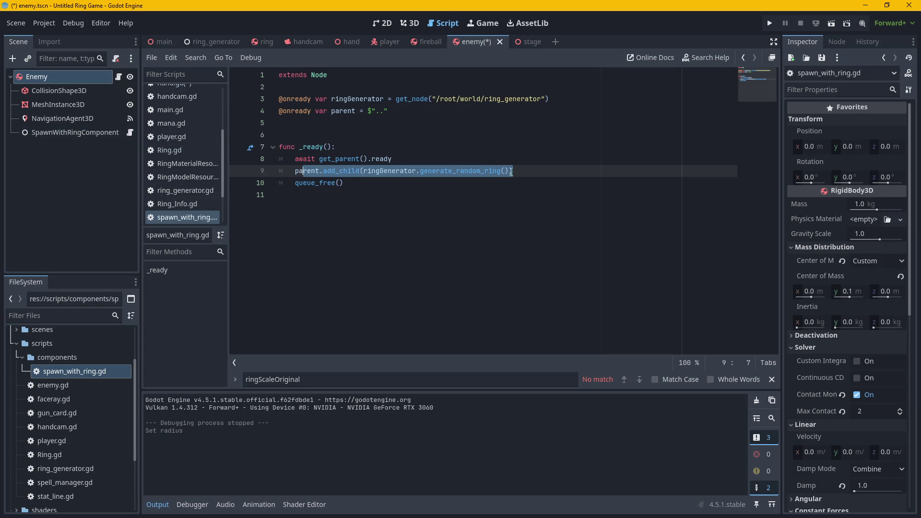
{"action": "left_click", "coordinate": [527, 175]}
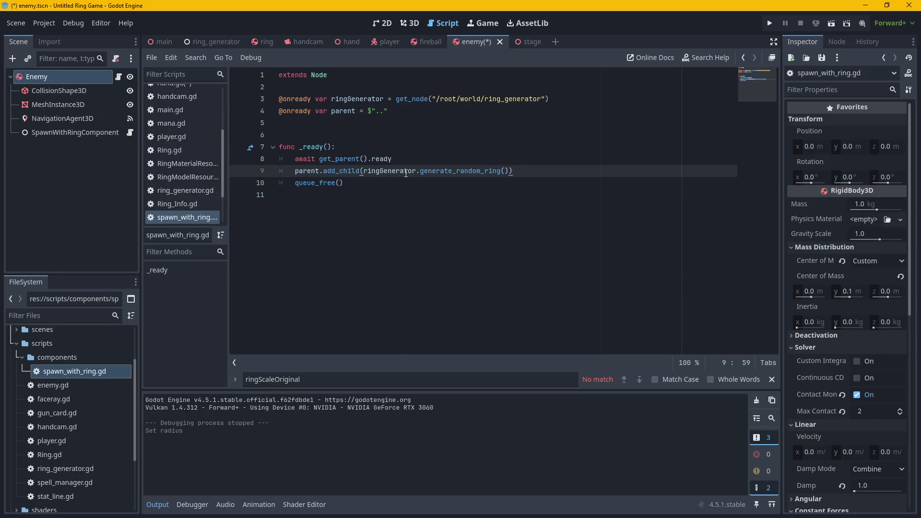
{"action": "mouse_move", "coordinate": [406, 173]}
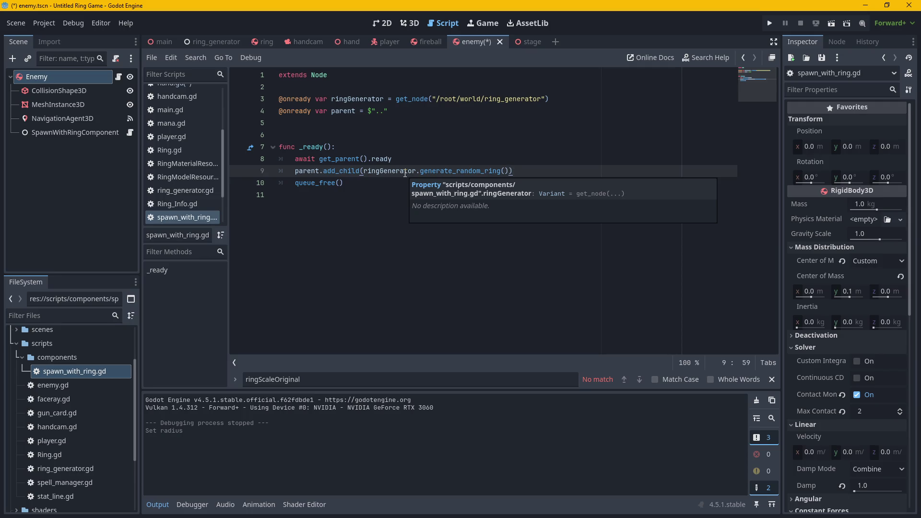
{"action": "left_click", "coordinate": [90, 76]}
{"action": "left_click", "coordinate": [118, 76]}
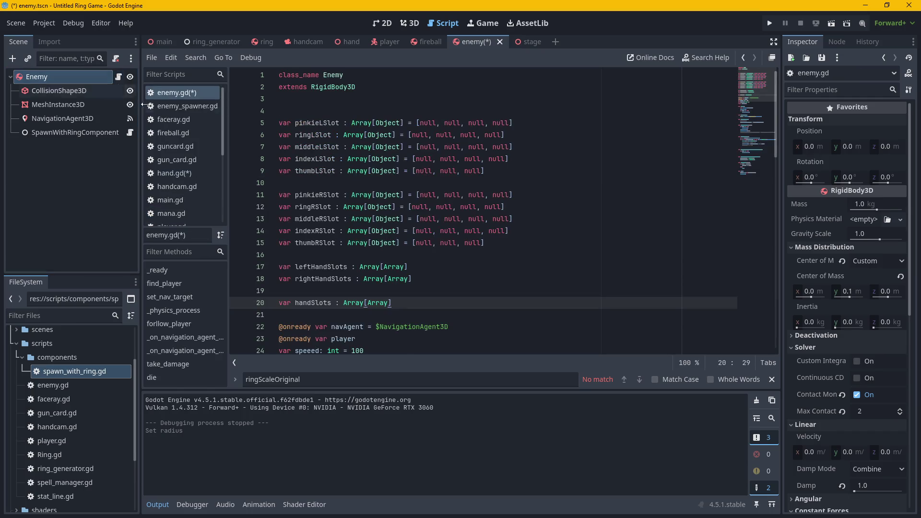
{"action": "scroll", "coordinate": [492, 265], "scroll_direction": "down", "scroll_amount": 1}
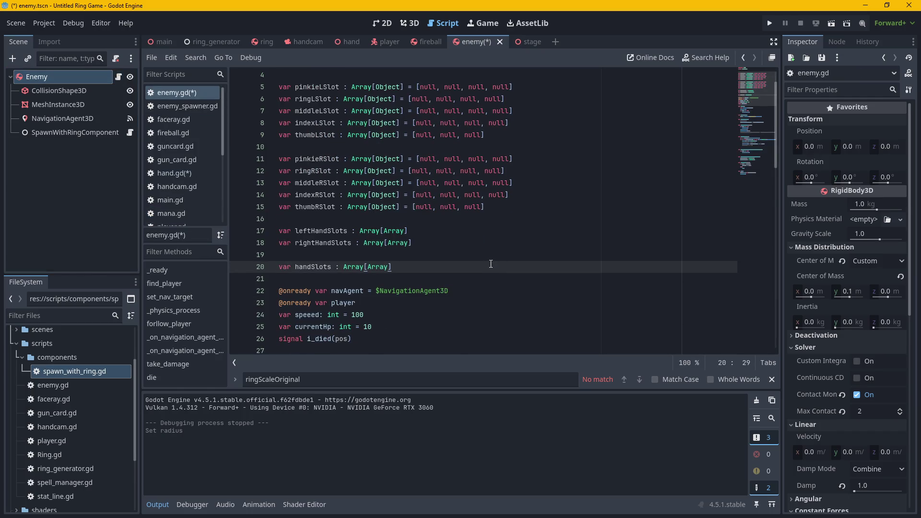
{"action": "scroll", "coordinate": [490, 264], "scroll_direction": "down", "scroll_amount": 4}
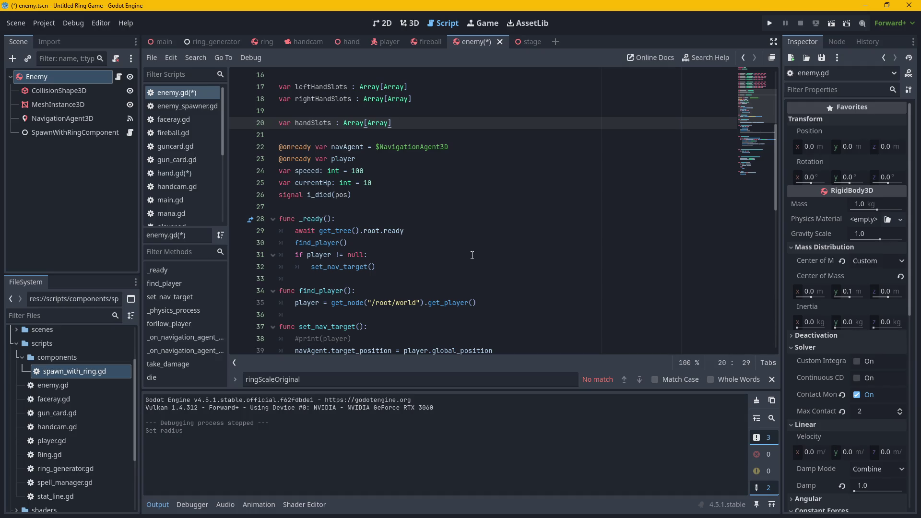
{"action": "scroll", "coordinate": [472, 255], "scroll_direction": "down", "scroll_amount": 10}
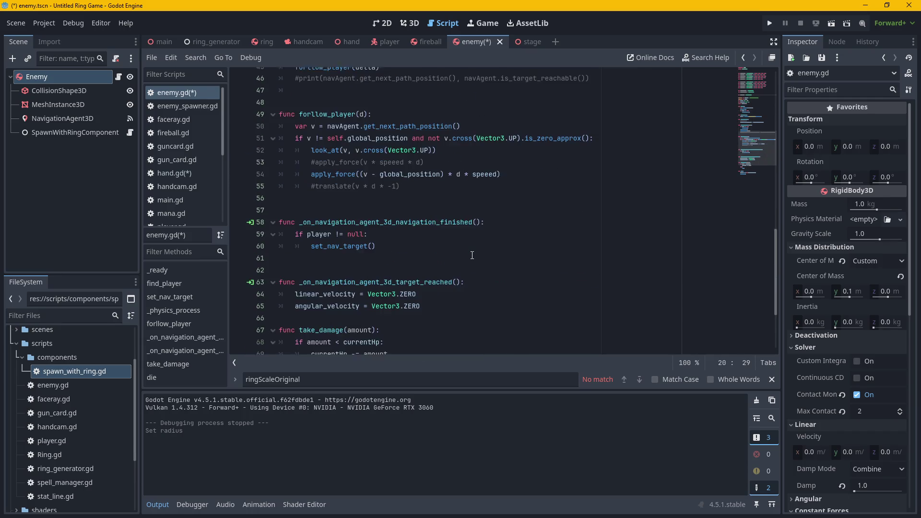
{"action": "scroll", "coordinate": [471, 255], "scroll_direction": "down", "scroll_amount": 3}
{"action": "scroll", "coordinate": [472, 256], "scroll_direction": "up", "scroll_amount": 6}
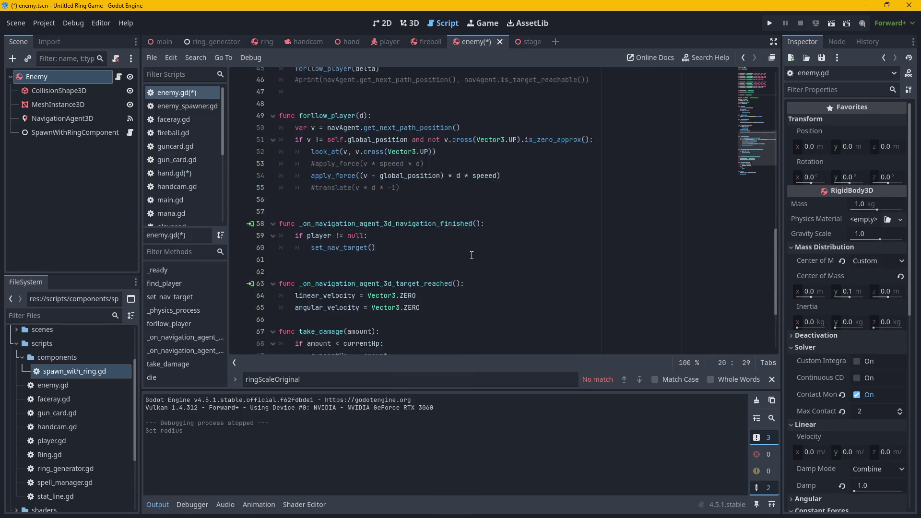
{"action": "scroll", "coordinate": [472, 255], "scroll_direction": "down", "scroll_amount": 2}
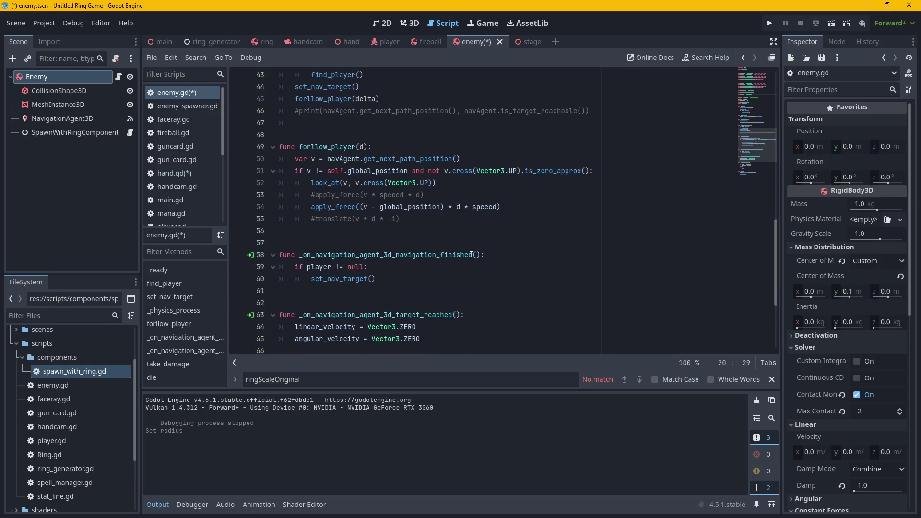
{"action": "left_click", "coordinate": [490, 227]}
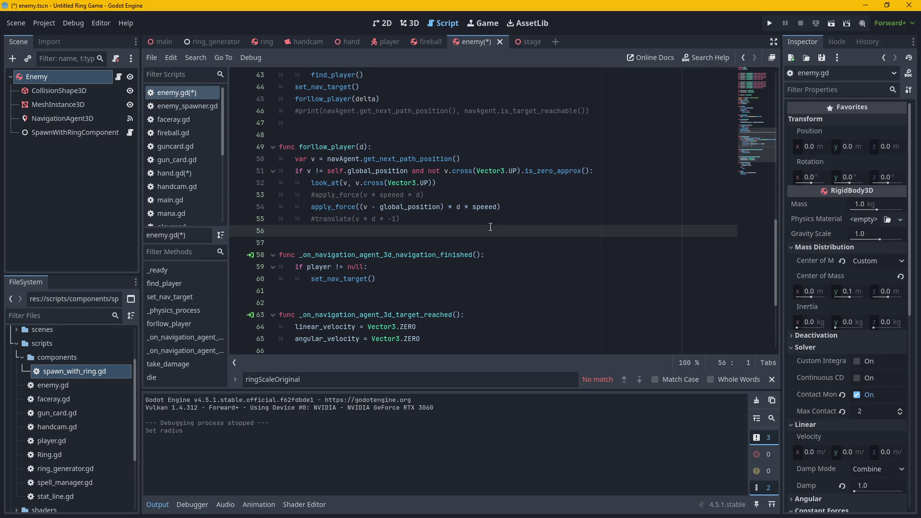
{"action": "scroll", "coordinate": [420, 166], "scroll_direction": "up", "scroll_amount": 4}
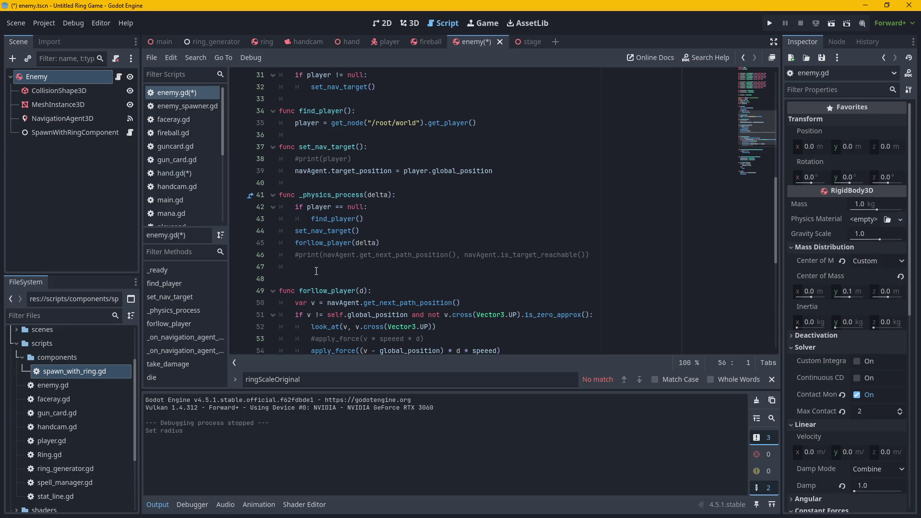
{"action": "scroll", "coordinate": [319, 269], "scroll_direction": "up", "scroll_amount": 7}
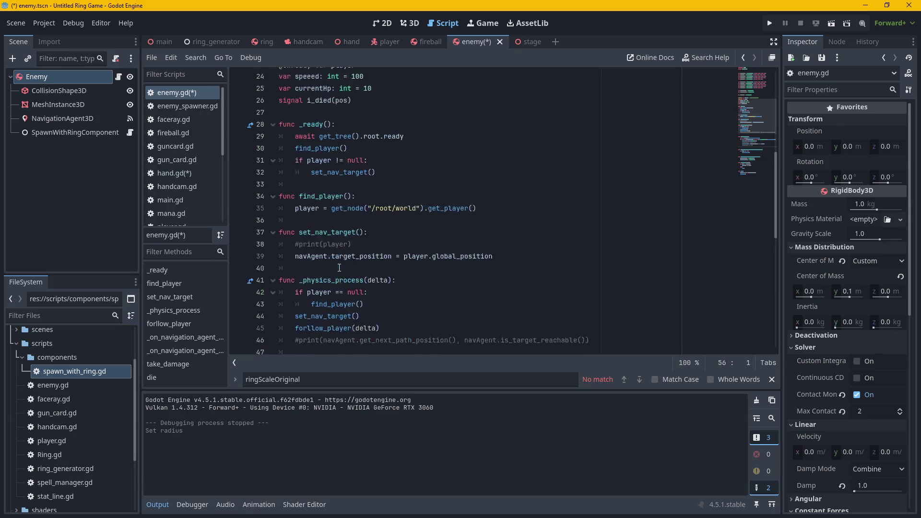
{"action": "scroll", "coordinate": [347, 266], "scroll_direction": "down", "scroll_amount": 13}
{"action": "scroll", "coordinate": [348, 266], "scroll_direction": "down", "scroll_amount": 2}
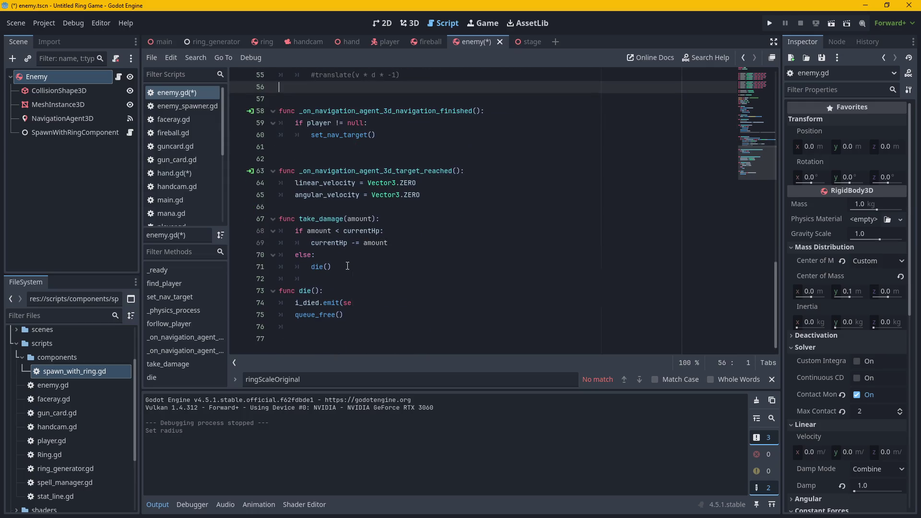
{"action": "scroll", "coordinate": [353, 265], "scroll_direction": "up", "scroll_amount": 17}
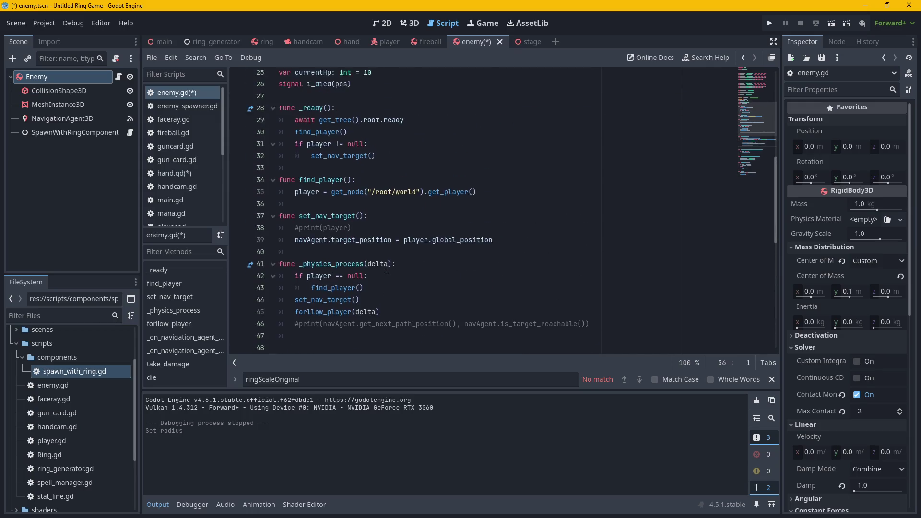
{"action": "scroll", "coordinate": [386, 269], "scroll_direction": "up", "scroll_amount": 2}
{"action": "mouse_move", "coordinate": [390, 267]}
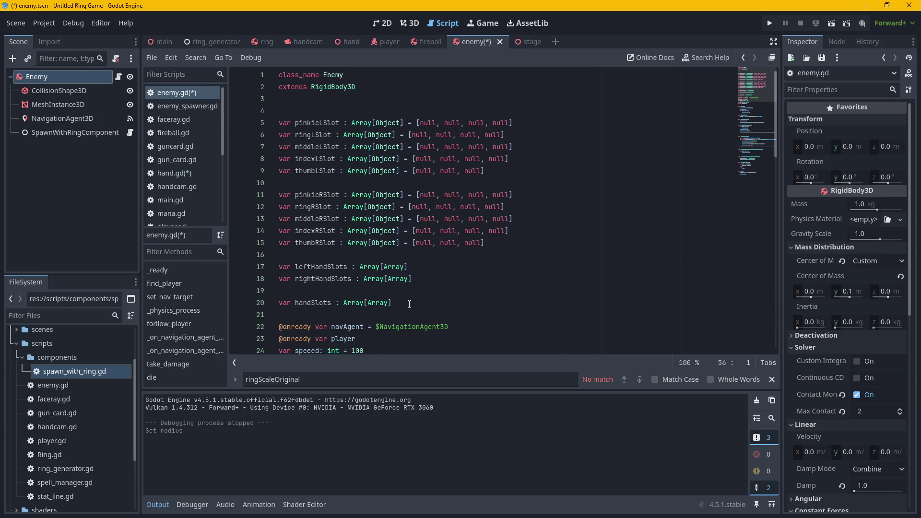
{"action": "mouse_move", "coordinate": [409, 303]}
{"action": "left_mouse_down"}
{"action": "mouse_move", "coordinate": [365, 278]}
{"action": "mouse_move", "coordinate": [326, 194]}
{"action": "mouse_move", "coordinate": [278, 135]}
{"action": "left_mouse_up"}
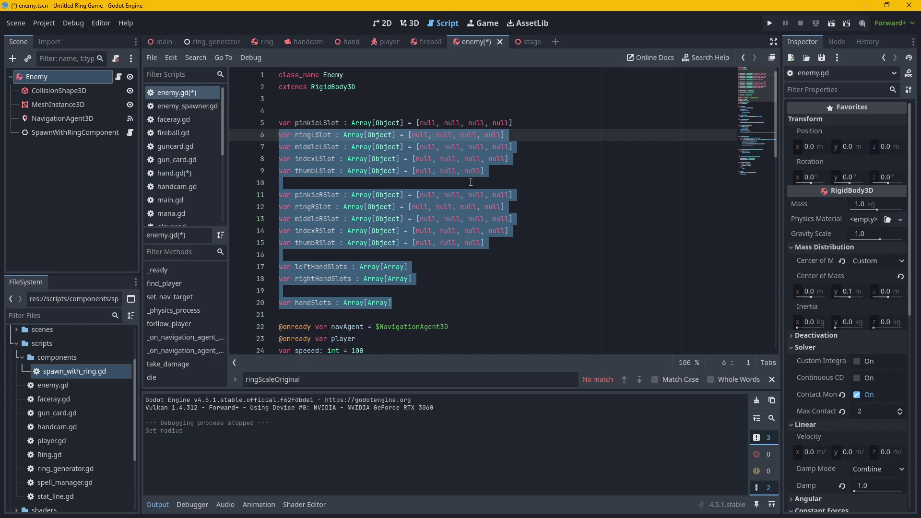
{"action": "left_click", "coordinate": [359, 86]}
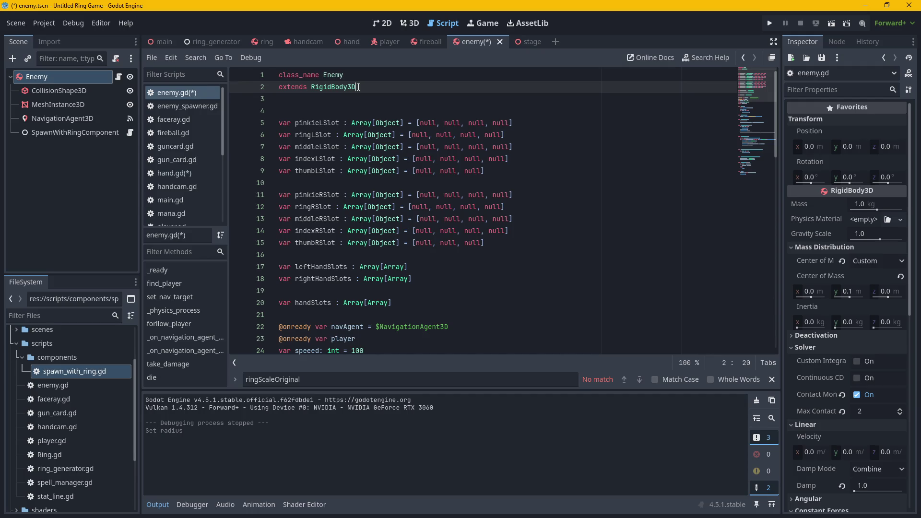
Remove the stray 'n' and trailing comma after 'extends RigidBody3D'.
{"action": "type", "text": ", n"}
{"action": "key", "text": "Left"}
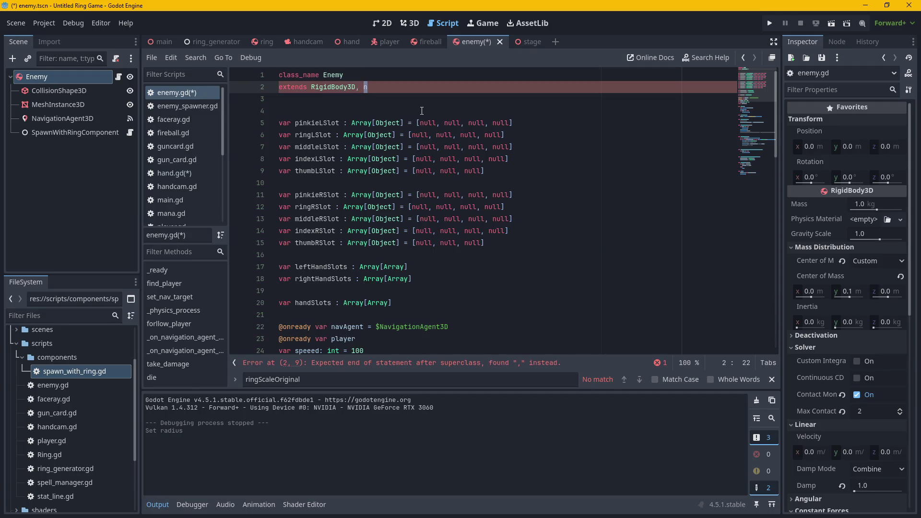
{"action": "key", "text": "Delete"}
{"action": "key", "text": "BackSpace"}
{"action": "key", "text": "BackSpace"}
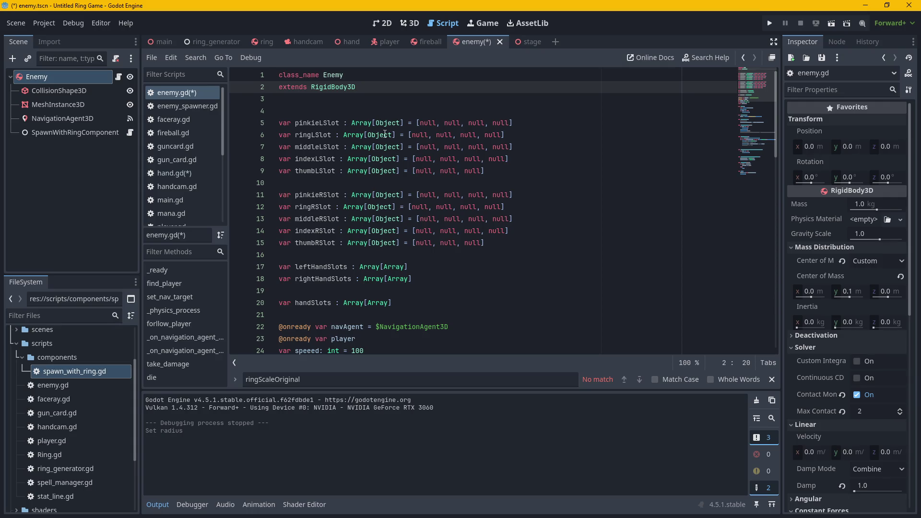
Delete lines 6–20, ringLSlot through handSlots, keeping the pinkieLSlot array.
{"action": "mouse_move", "coordinate": [401, 303]}
{"action": "left_mouse_down"}
{"action": "mouse_move", "coordinate": [311, 125]}
{"action": "mouse_move", "coordinate": [278, 111]}
{"action": "left_mouse_up"}
{"action": "key", "text": "BackSpace"}
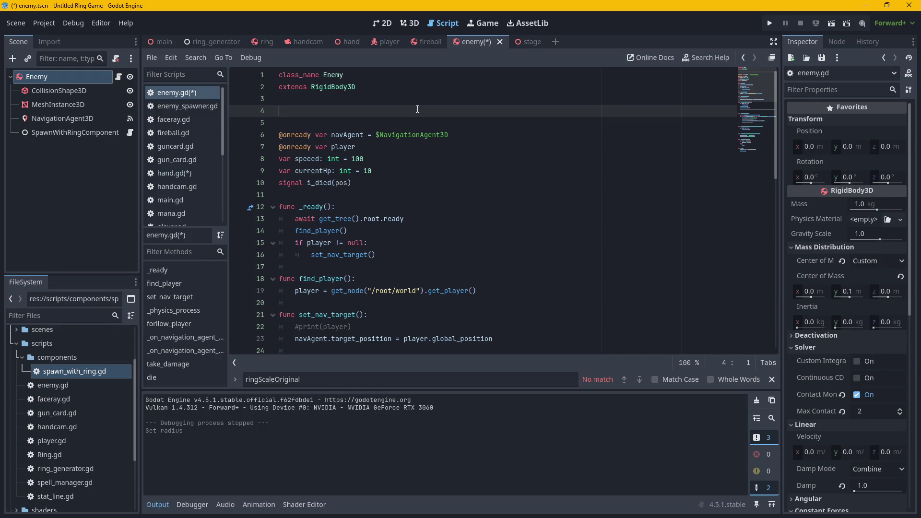
{"action": "key", "text": "ctrl+z"}
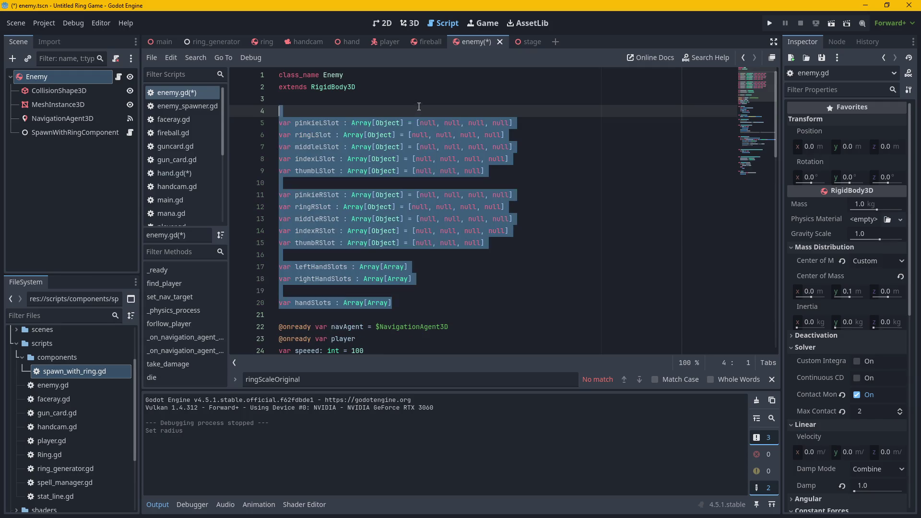
{"action": "left_click", "coordinate": [396, 190]}
{"action": "mouse_move", "coordinate": [392, 303]}
{"action": "left_mouse_down"}
{"action": "mouse_move", "coordinate": [336, 302]}
{"action": "mouse_move", "coordinate": [250, 135]}
{"action": "left_mouse_up"}
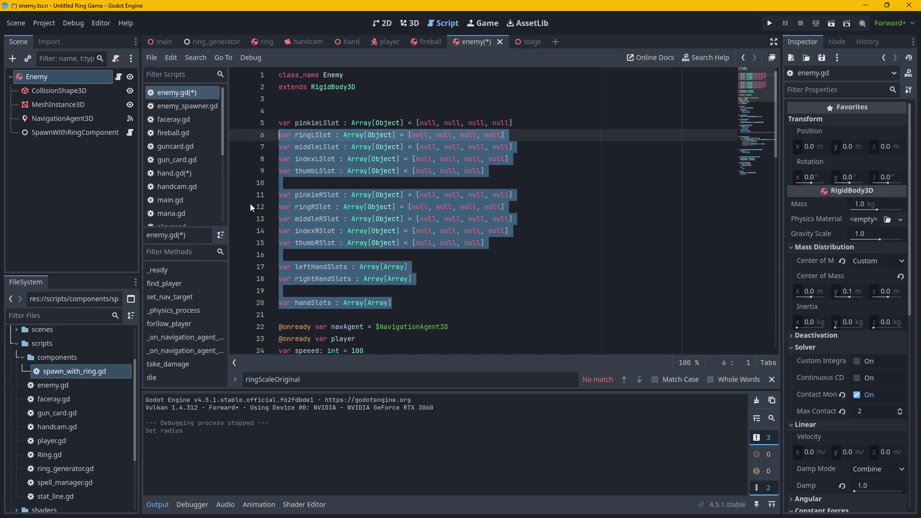
{"action": "key", "text": "Delete"}
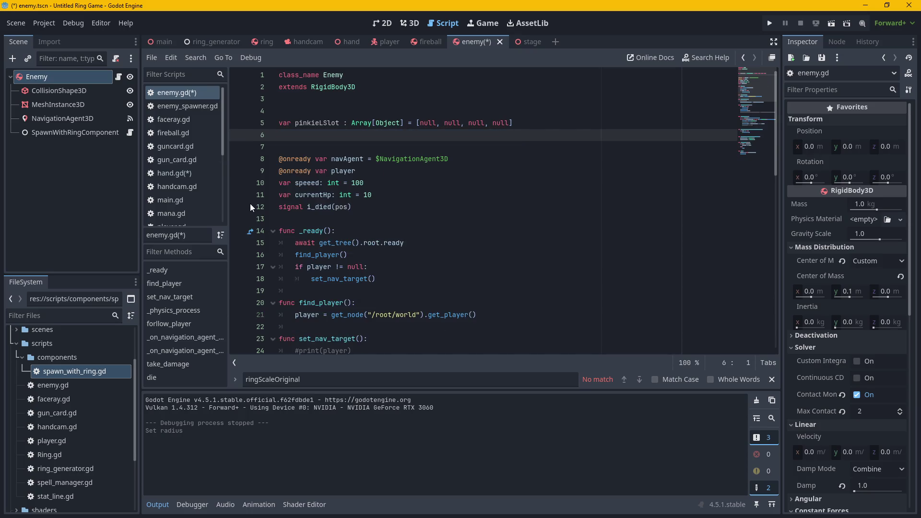
{"action": "left_click", "coordinate": [431, 206]}
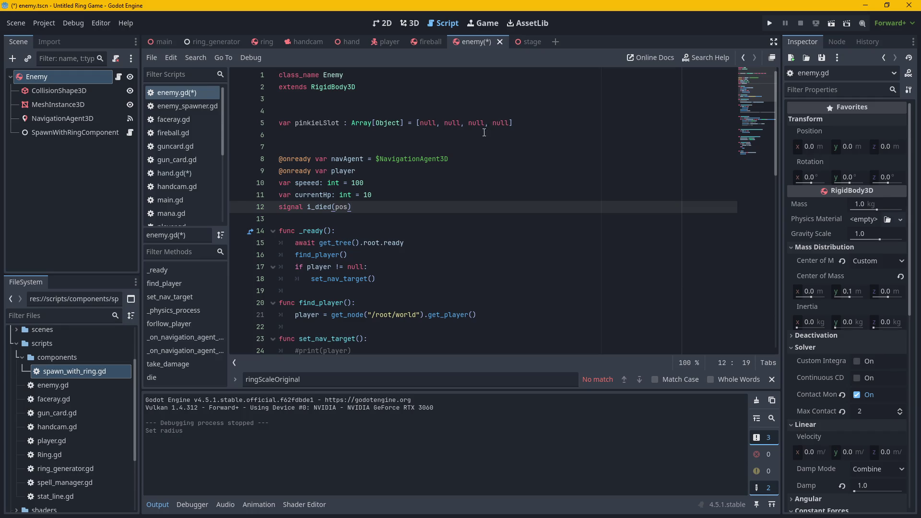
{"action": "scroll", "coordinate": [485, 133], "scroll_direction": "down", "scroll_amount": 4}
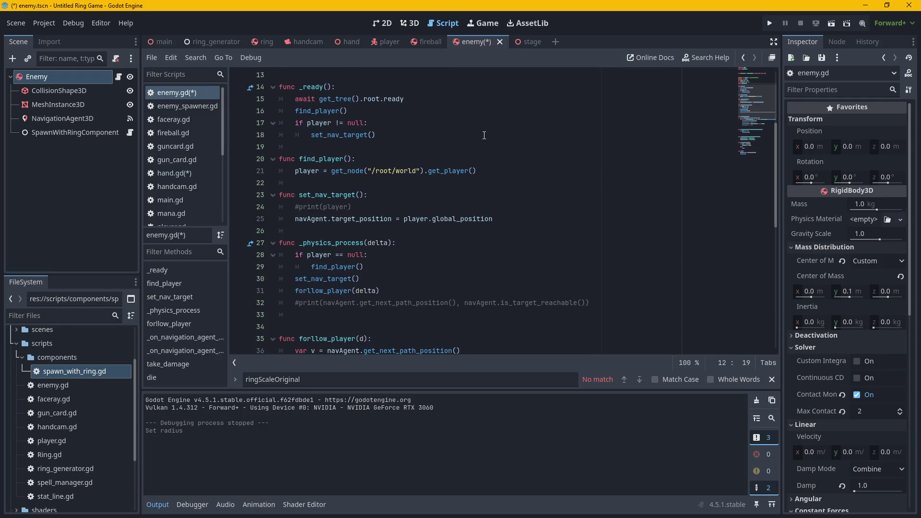
{"action": "scroll", "coordinate": [484, 134], "scroll_direction": "down", "scroll_amount": 1}
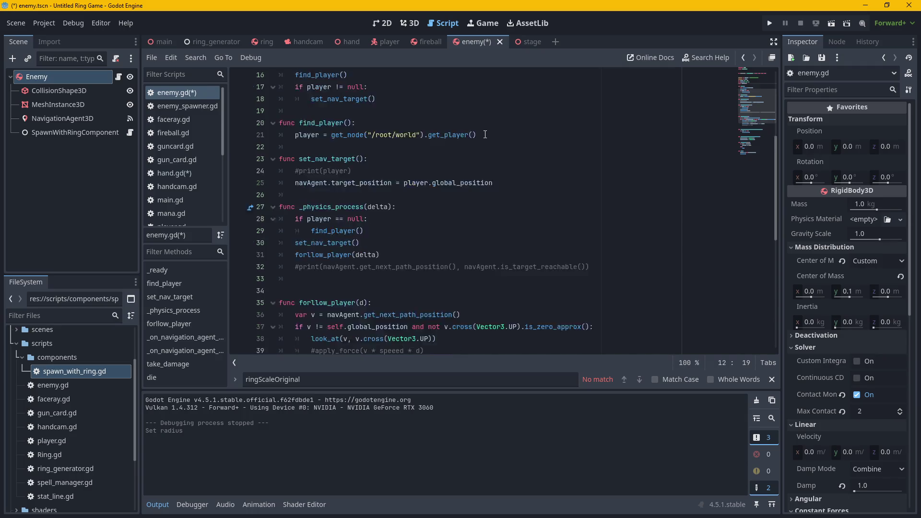
{"action": "scroll", "coordinate": [484, 135], "scroll_direction": "up", "scroll_amount": 3}
{"action": "scroll", "coordinate": [485, 135], "scroll_direction": "up", "scroll_amount": 2}
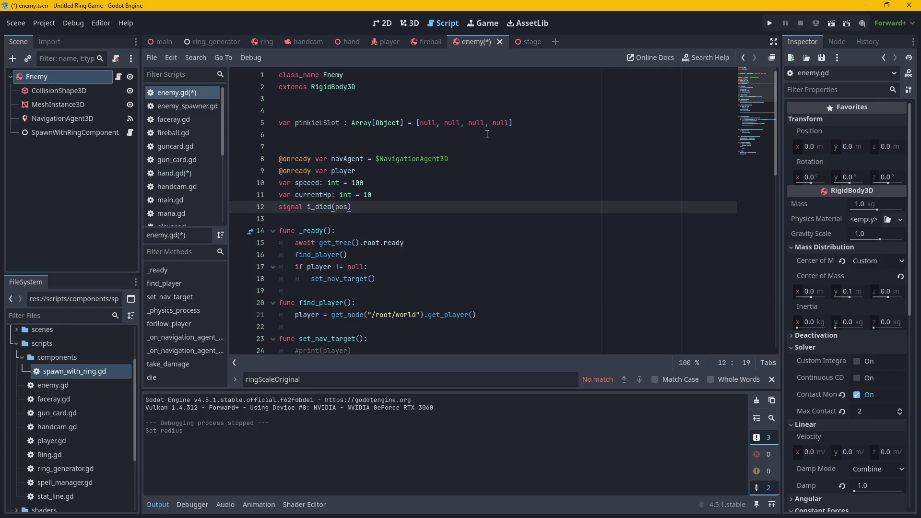
{"action": "left_click", "coordinate": [486, 135]}
{"action": "key", "text": "Up"}
{"action": "key", "text": "Up"}
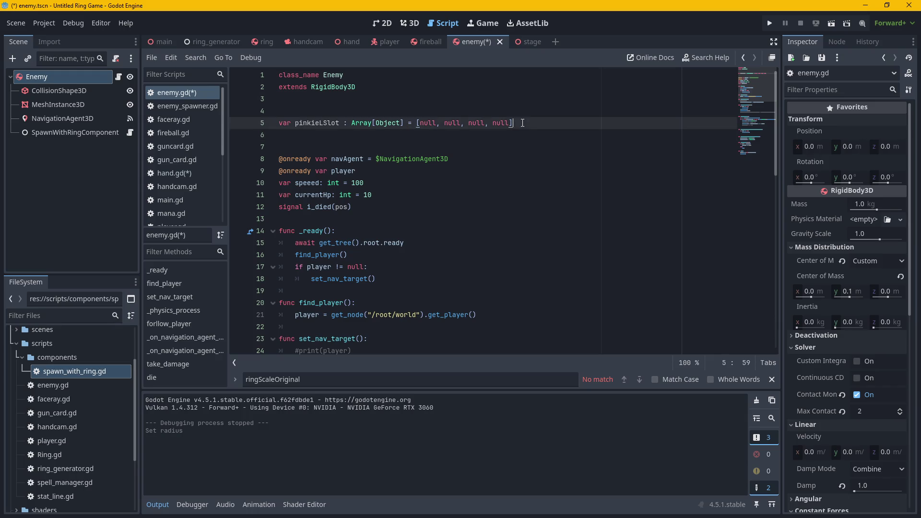
{"action": "key", "text": "Down"}
{"action": "key", "text": "Down"}
{"action": "key", "text": "Down"}
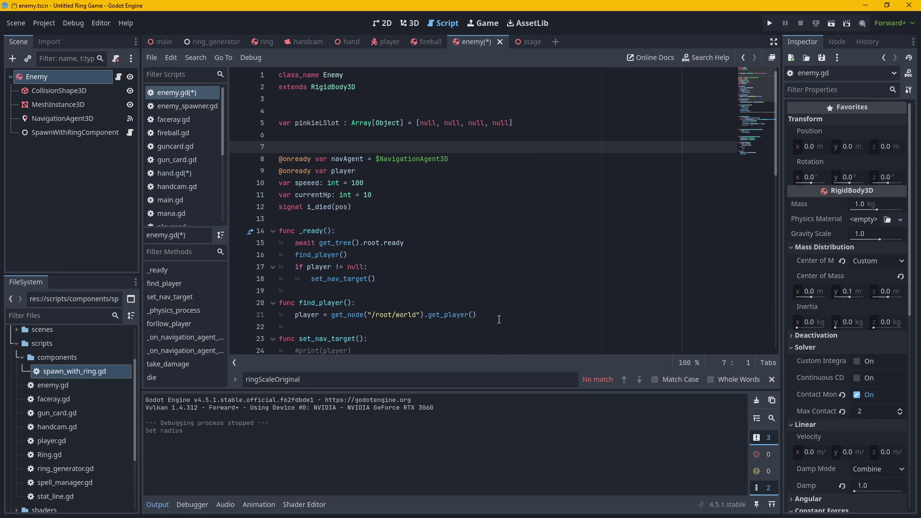
{"action": "scroll", "coordinate": [499, 320], "scroll_direction": "down", "scroll_amount": 3}
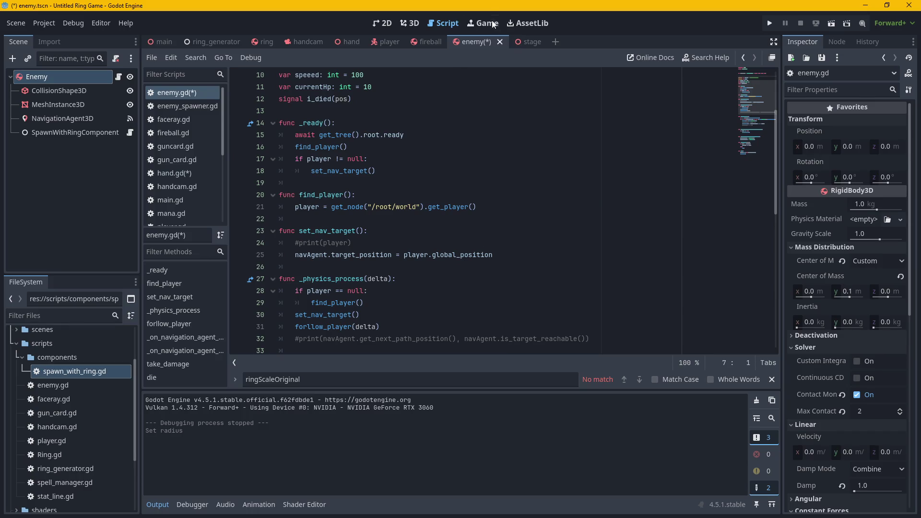
{"action": "scroll", "coordinate": [490, 334], "scroll_direction": "down", "scroll_amount": 10}
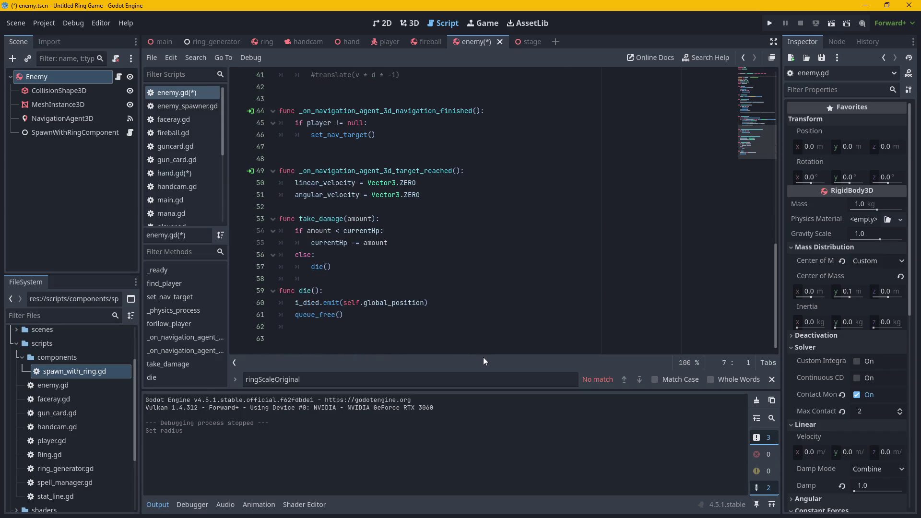
{"action": "scroll", "coordinate": [510, 291], "scroll_direction": "up", "scroll_amount": 13}
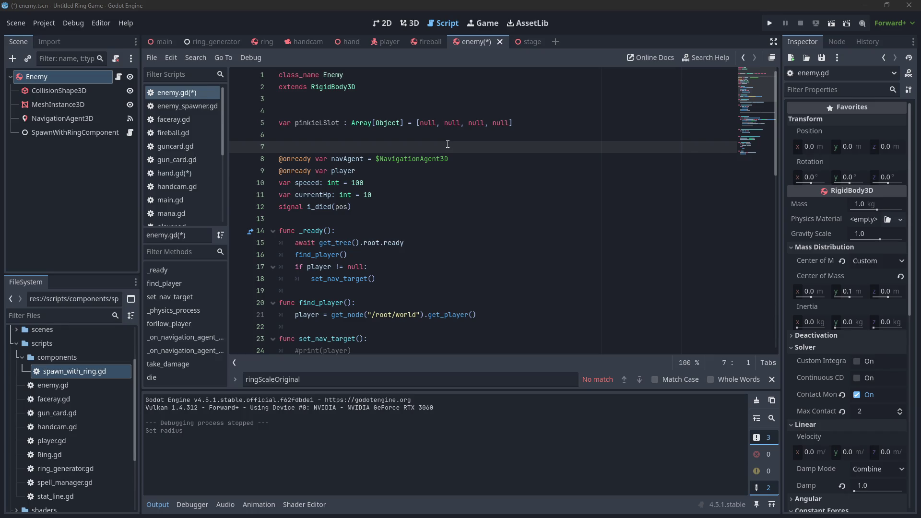
{"action": "mouse_move", "coordinate": [416, 159]}
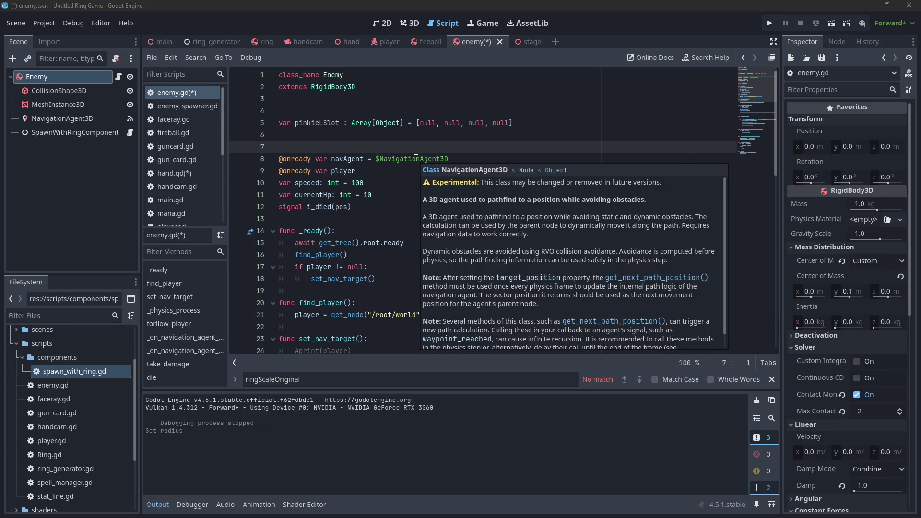
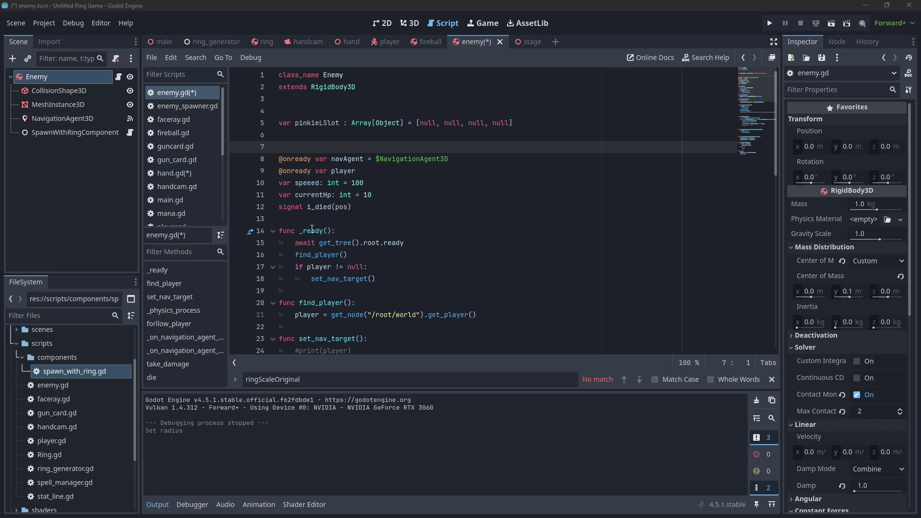
Open spawn_with_ring.gd from SpawnWithRingComponent and comment out the add_child ring line 9 with #.
{"action": "left_click", "coordinate": [75, 132]}
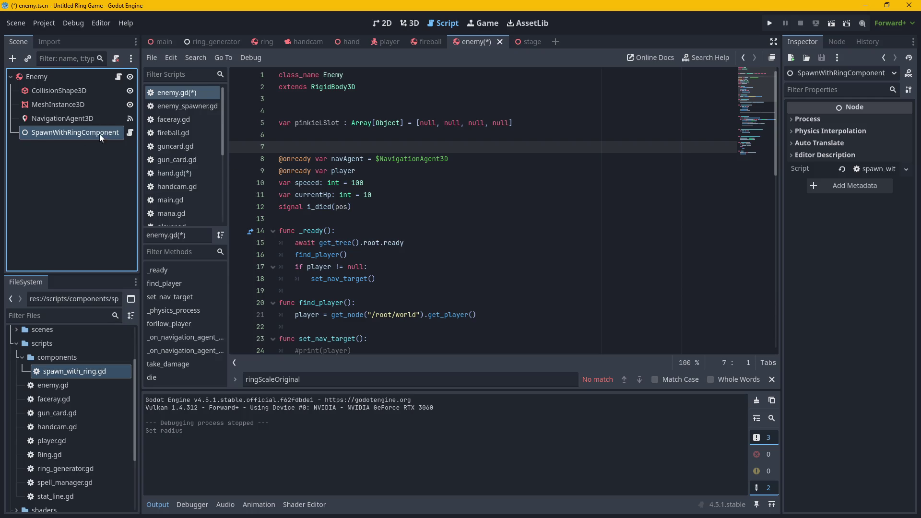
{"action": "left_click", "coordinate": [130, 132]}
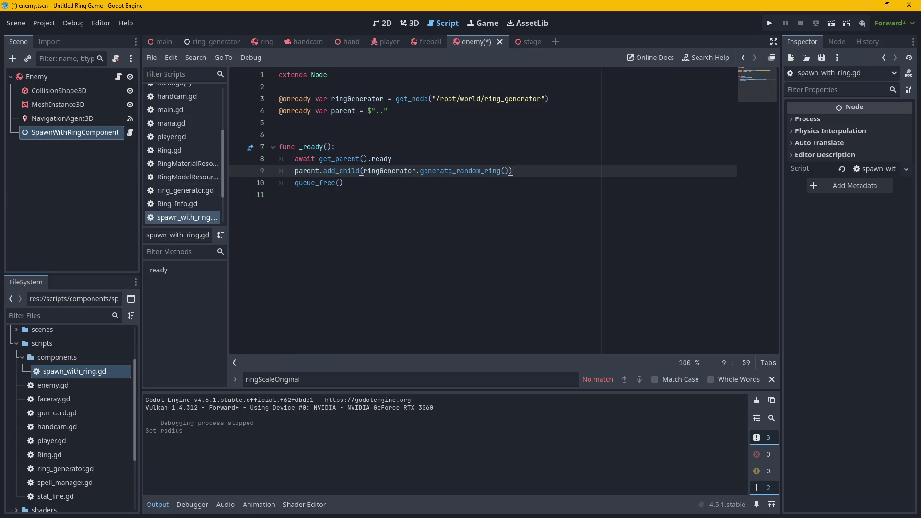
{"action": "left_click_drag", "start_coordinate": [294, 171], "coordinate": [513, 172]}
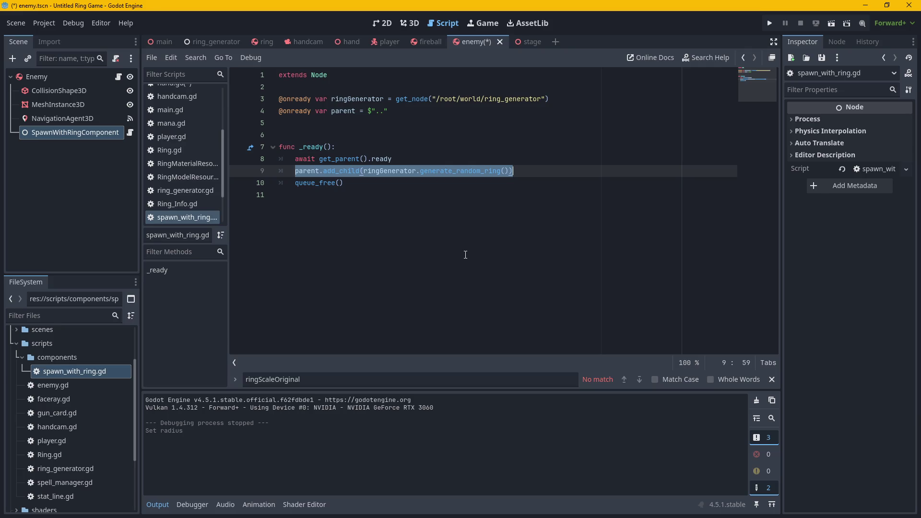
{"action": "key", "text": "BackSpace"}
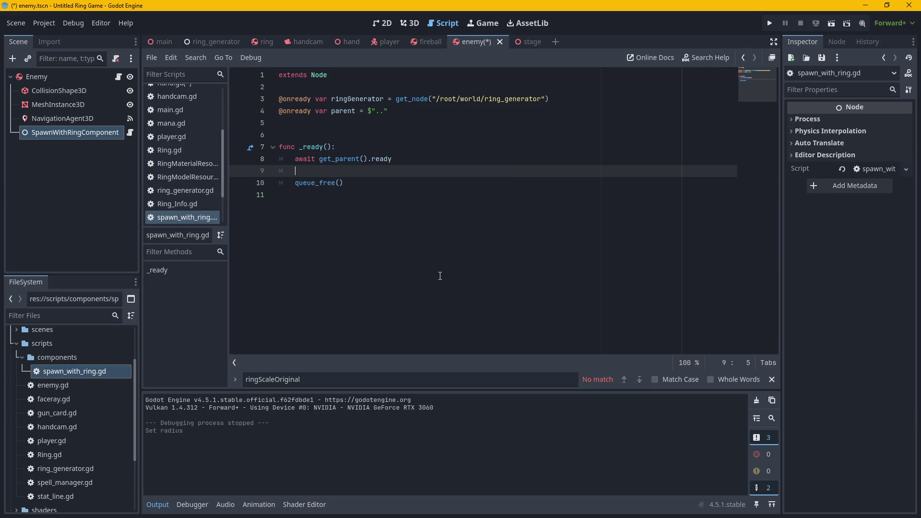
{"action": "key", "text": "ctrl+z"}
{"action": "left_click", "coordinate": [295, 168]}
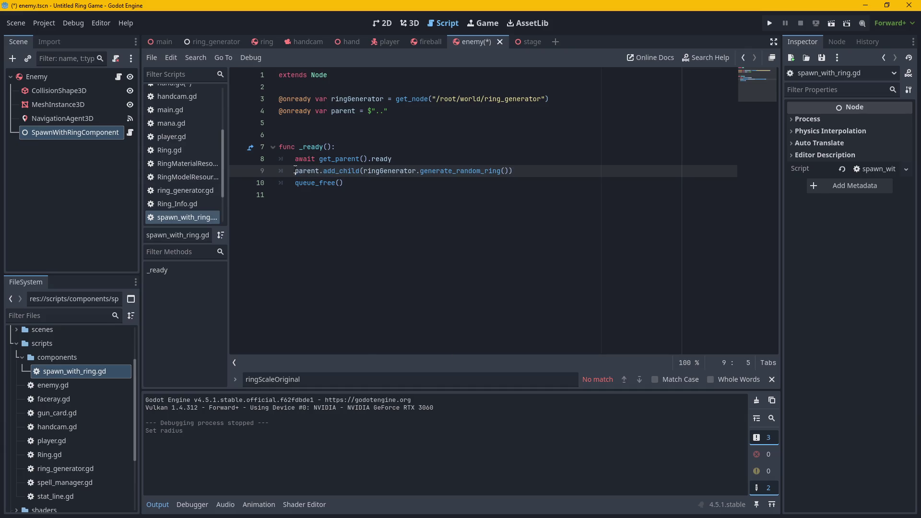
{"action": "type", "text": "#"}
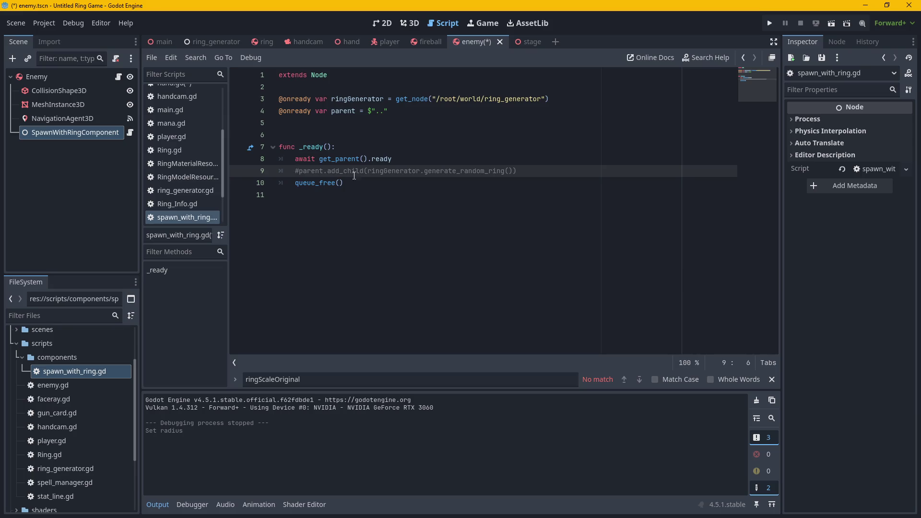
Paste the generate_random_ring call onto a new line 10, assigned with 'q ='.
{"action": "left_click_drag", "start_coordinate": [368, 171], "coordinate": [514, 172]}
{"action": "key", "text": "ctrl+c"}
{"action": "key", "text": "BackSpace"}
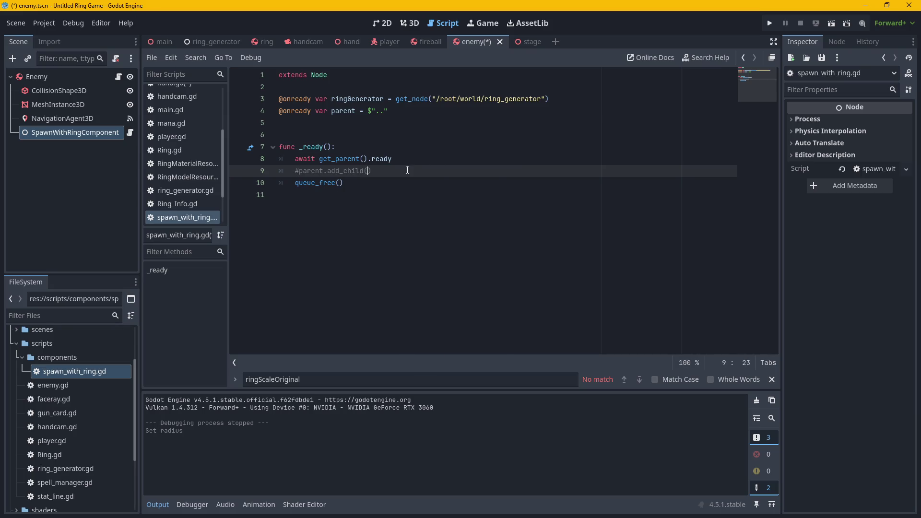
{"action": "key", "text": "ctrl+z"}
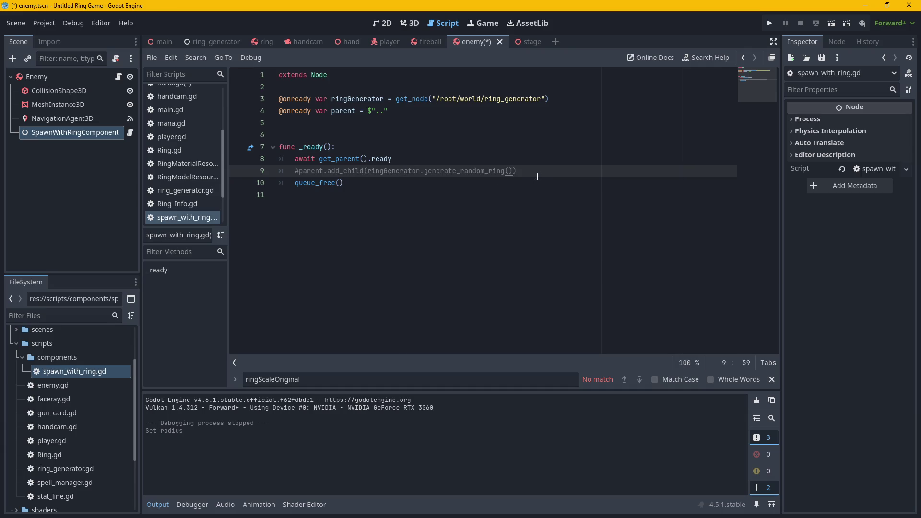
{"action": "key", "text": "Return"}
{"action": "key", "text": "ctrl+v"}
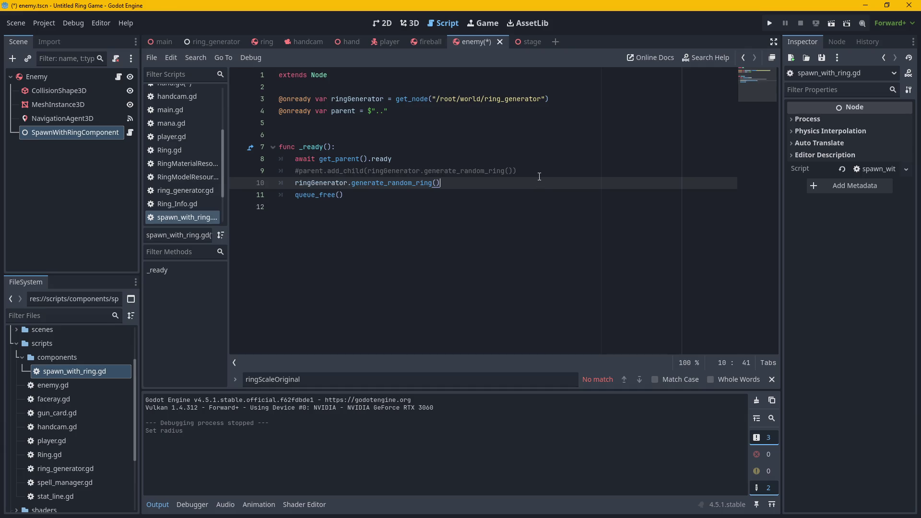
{"action": "key", "text": "Home"}
{"action": "type", "text": "q1"}
{"action": "key", "text": "BackSpace"}
{"action": "type", "text": "="}
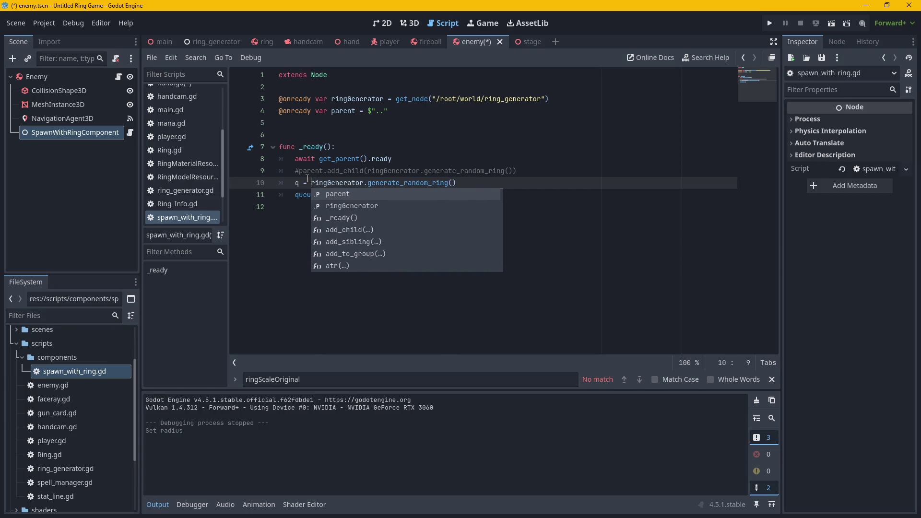
Add a q parameter to _ready, then remove it again.
{"action": "left_click", "coordinate": [326, 149]}
{"action": "type", "text": "q"}
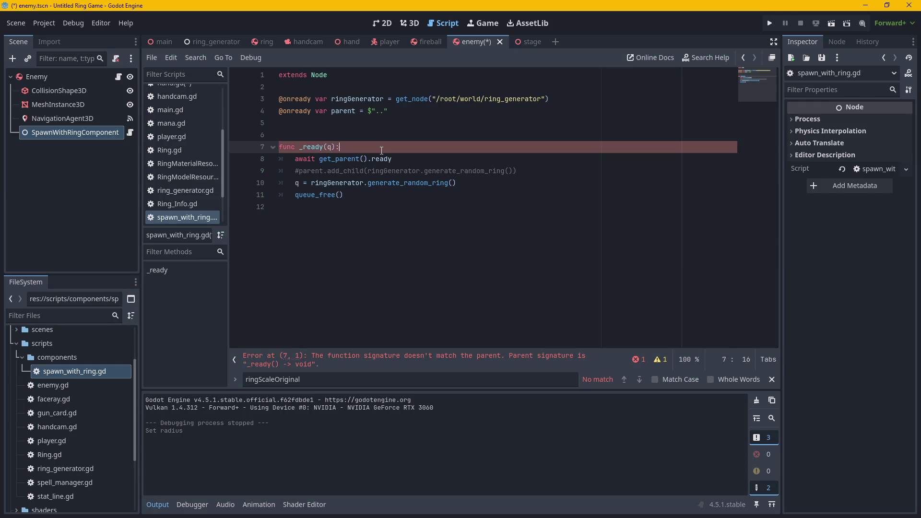
{"action": "left_click", "coordinate": [332, 147]}
{"action": "key", "text": "BackSpace"}
Replace the 'q =' at the start of line 10 with 'parent.'.
{"action": "left_click", "coordinate": [365, 184]}
{"action": "left_click", "coordinate": [296, 183]}
{"action": "left_click", "coordinate": [488, 178]}
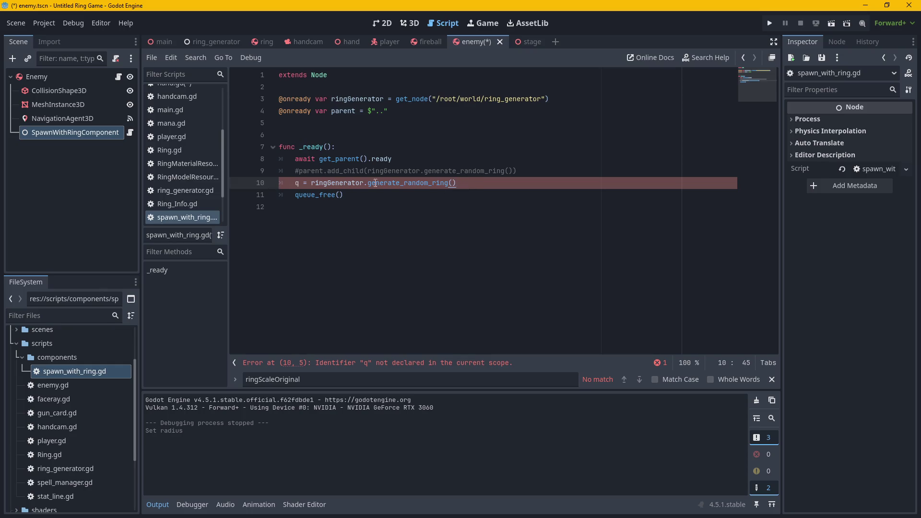
{"action": "left_click_drag", "start_coordinate": [301, 184], "coordinate": [289, 185]}
{"action": "type", "text": "parent."}
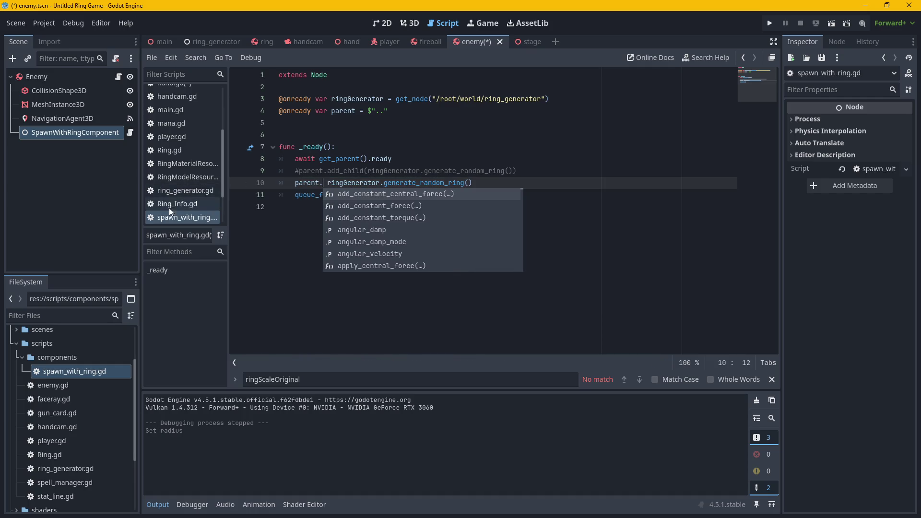
{"action": "left_click", "coordinate": [67, 75]}
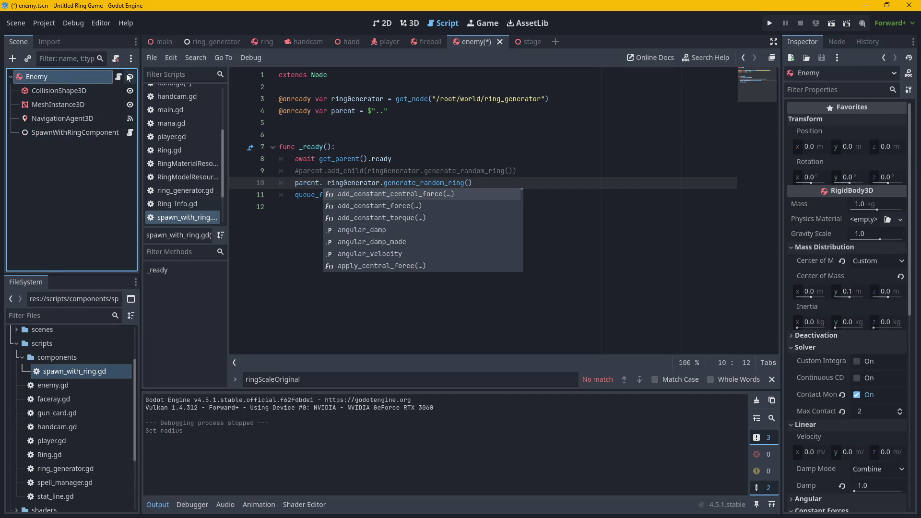
Open enemy.gd and declare 'func wear_ring():' on line 63, below die().
{"action": "left_click", "coordinate": [119, 76]}
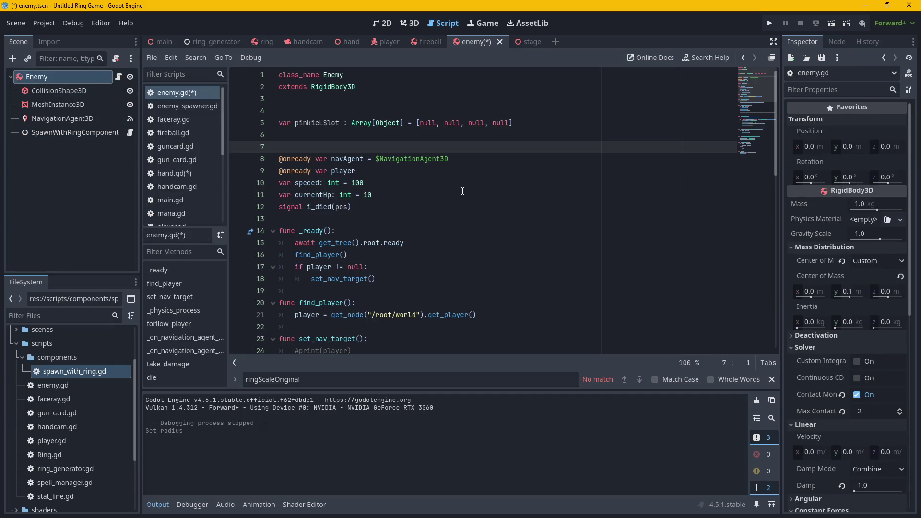
{"action": "scroll", "coordinate": [426, 196], "scroll_direction": "down", "scroll_amount": 7}
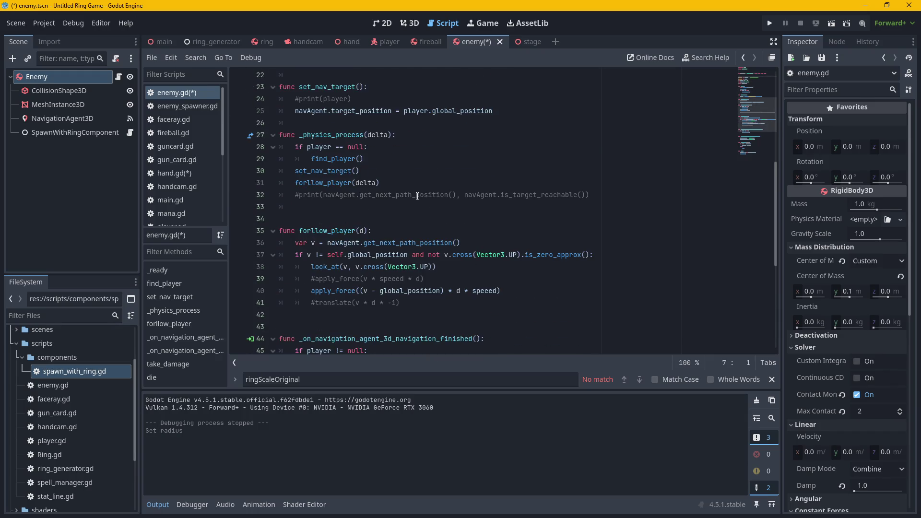
{"action": "scroll", "coordinate": [417, 196], "scroll_direction": "down", "scroll_amount": 6}
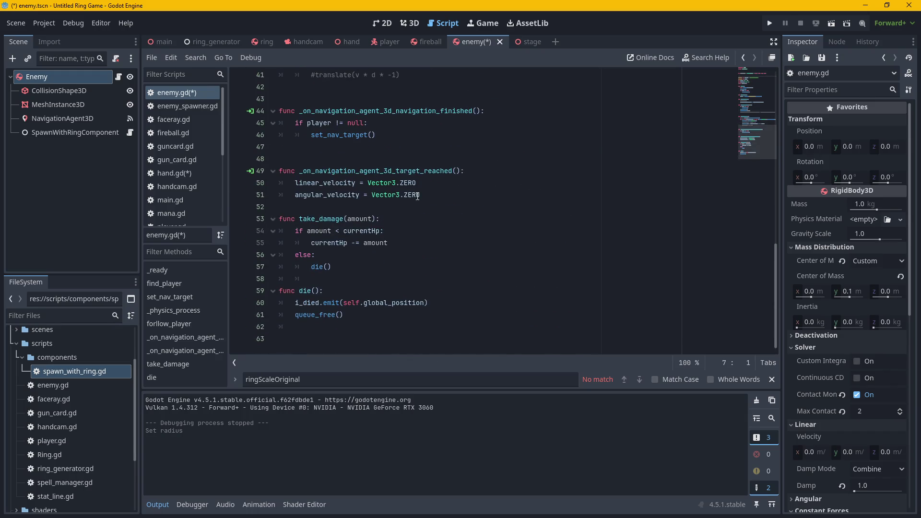
{"action": "left_click", "coordinate": [352, 330]}
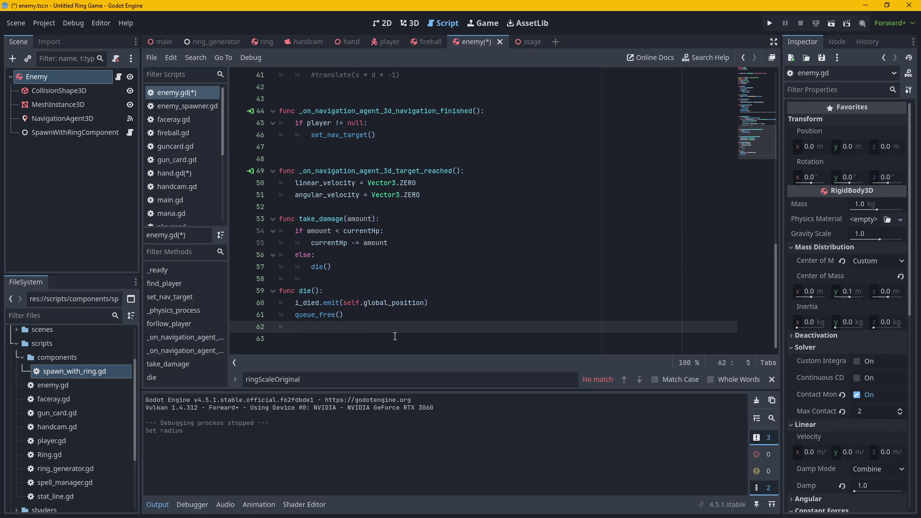
{"action": "key", "text": "Return"}
{"action": "type", "text": "func p"}
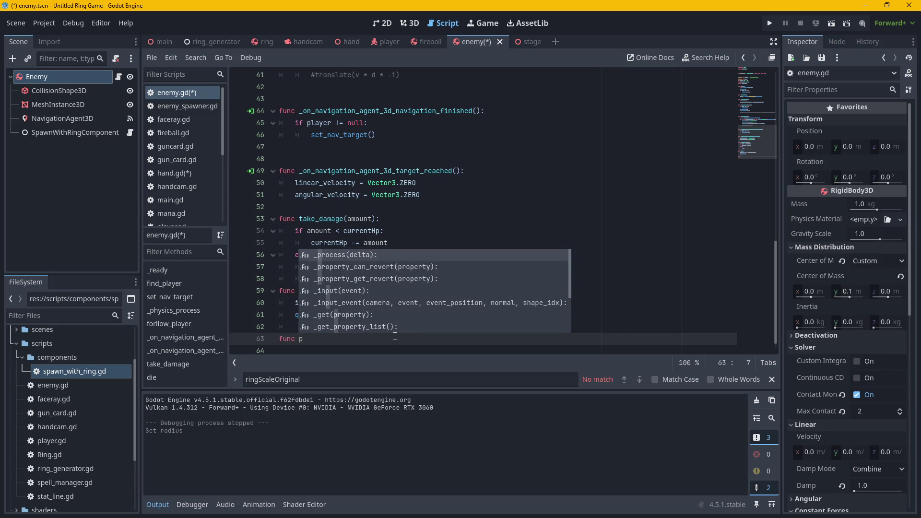
{"action": "key", "text": "BackSpace"}
{"action": "type", "text": "wear_ring"}
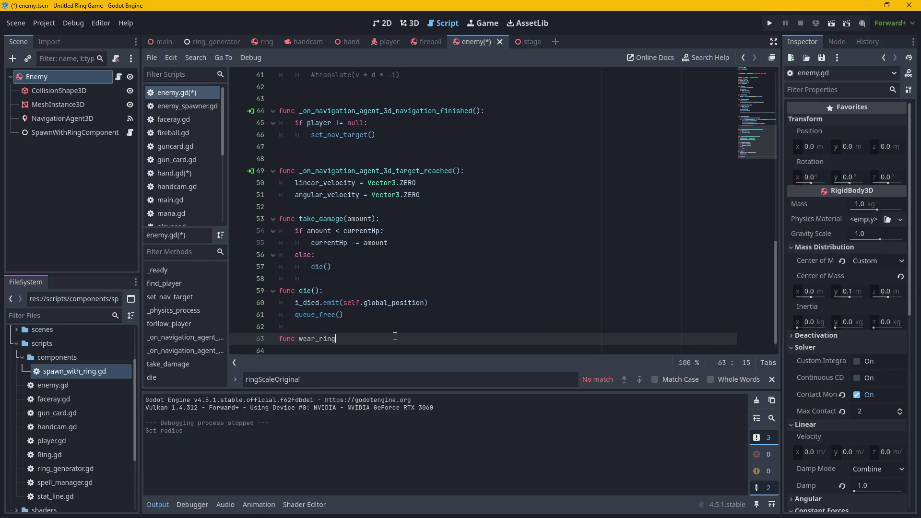
{"action": "type", "text": "():"}
{"action": "key", "text": "Return"}
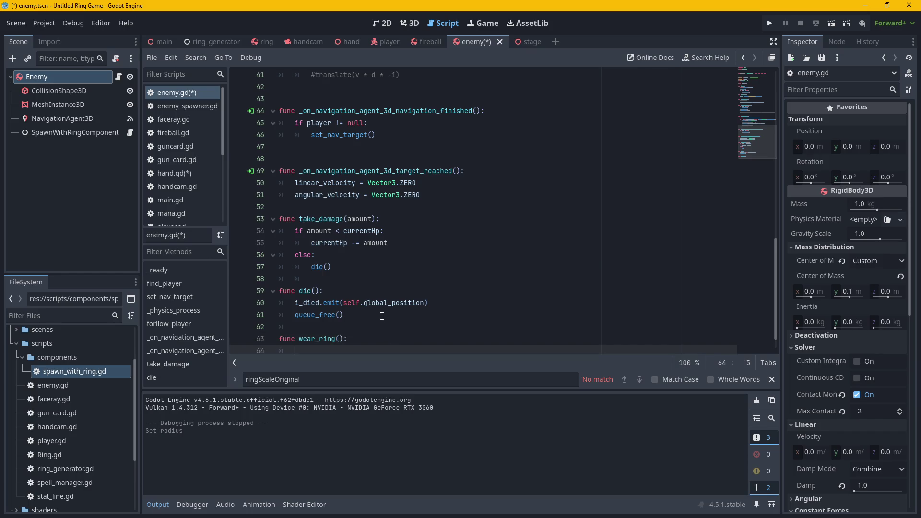
{"action": "scroll", "coordinate": [383, 316], "scroll_direction": "down", "scroll_amount": 1}
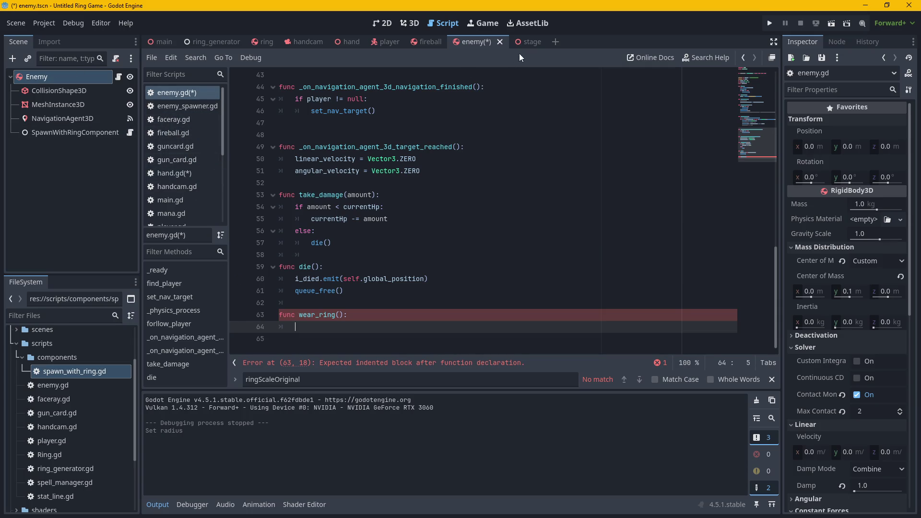
Complete line 10 as parent.wear_ring(ringGenerator.generate_random_ring()) with balanced parentheses.
{"action": "left_click", "coordinate": [130, 132]}
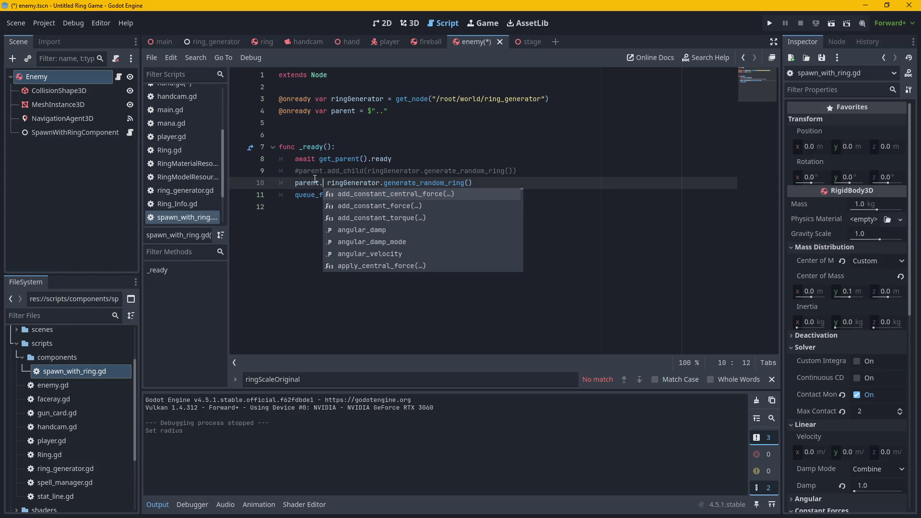
{"action": "type", "text": "wear"}
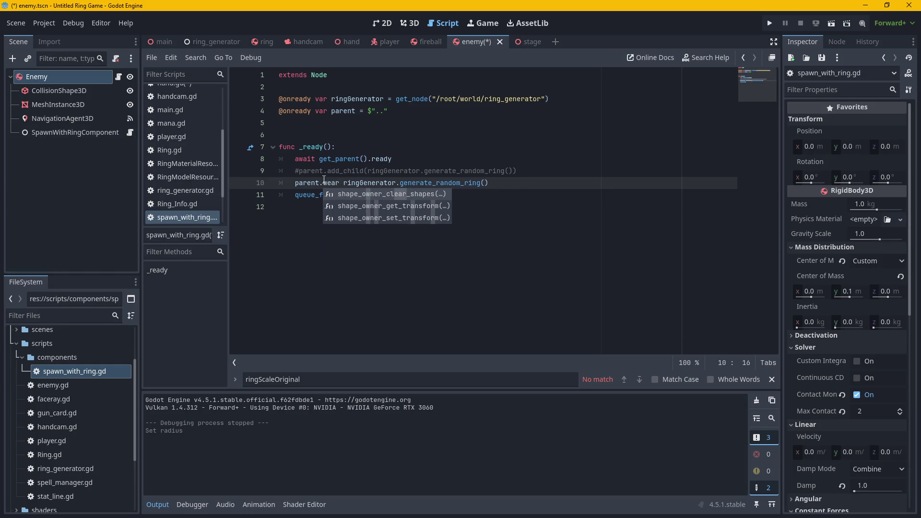
{"action": "type", "text": "_ring"}
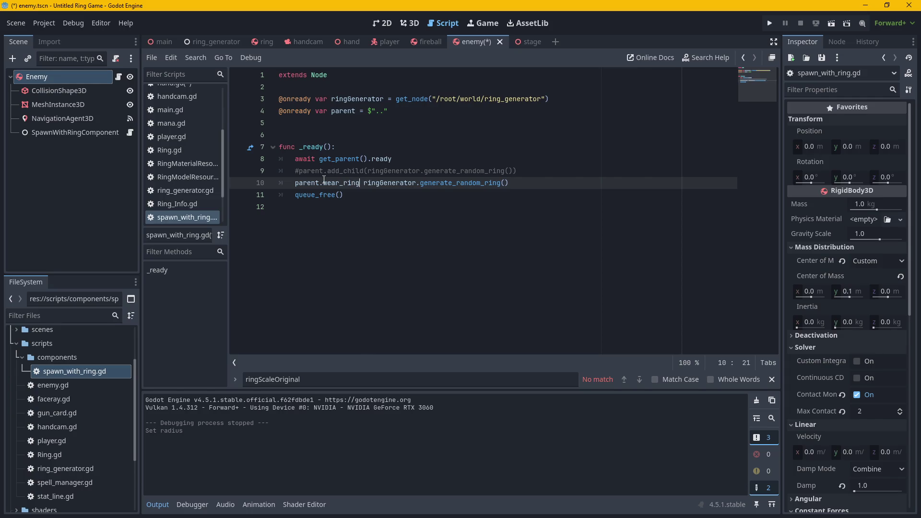
{"action": "type", "text": "("}
{"action": "key", "text": "Delete"}
{"action": "key", "text": "Delete"}
{"action": "key", "text": "End"}
{"action": "type", "text": ")"}
{"action": "key", "text": "Up"}
{"action": "key", "text": "Up"}
{"action": "key", "text": "Up"}
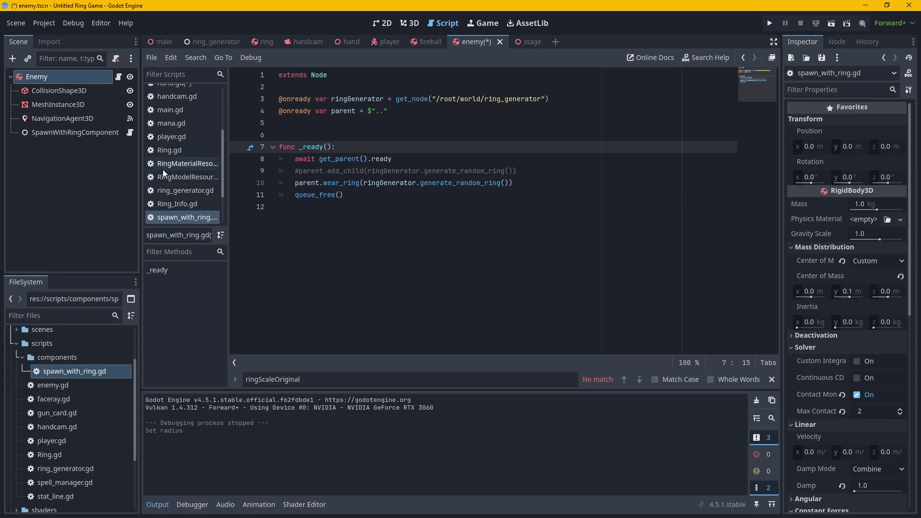
{"action": "scroll", "coordinate": [163, 169], "scroll_direction": "down", "scroll_amount": 2}
{"action": "scroll", "coordinate": [168, 174], "scroll_direction": "up", "scroll_amount": 4}
{"action": "scroll", "coordinate": [186, 126], "scroll_direction": "up", "scroll_amount": 2}
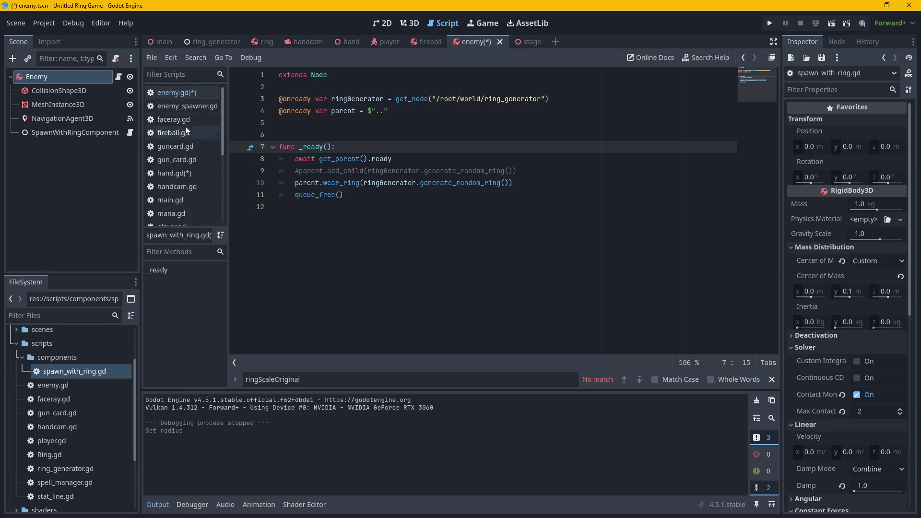
Give enemy.gd's wear_ring function a 'rong' parameter.
{"action": "left_click", "coordinate": [177, 95]}
{"action": "left_click", "coordinate": [339, 314]}
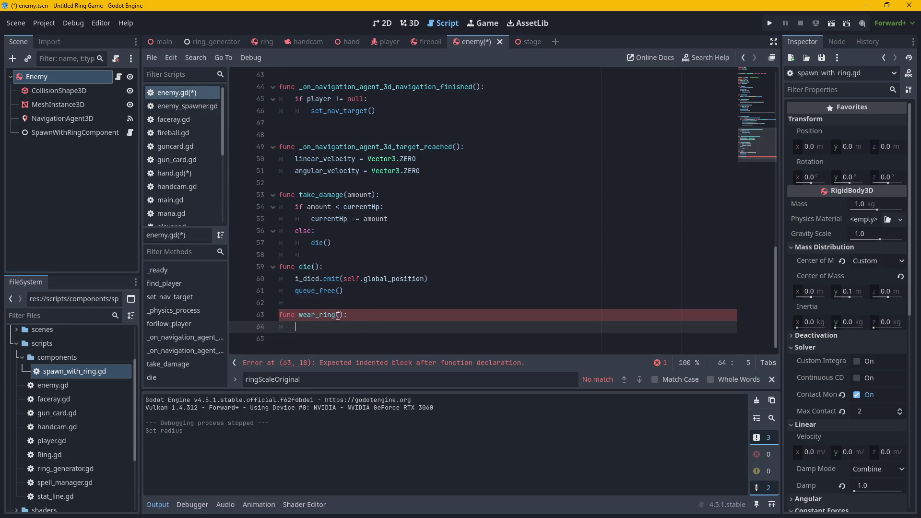
{"action": "type", "text": "ring"}
{"action": "key", "text": "BackSpace"}
{"action": "key", "text": "BackSpace"}
{"action": "key", "text": "BackSpace"}
{"action": "type", "text": "r"}
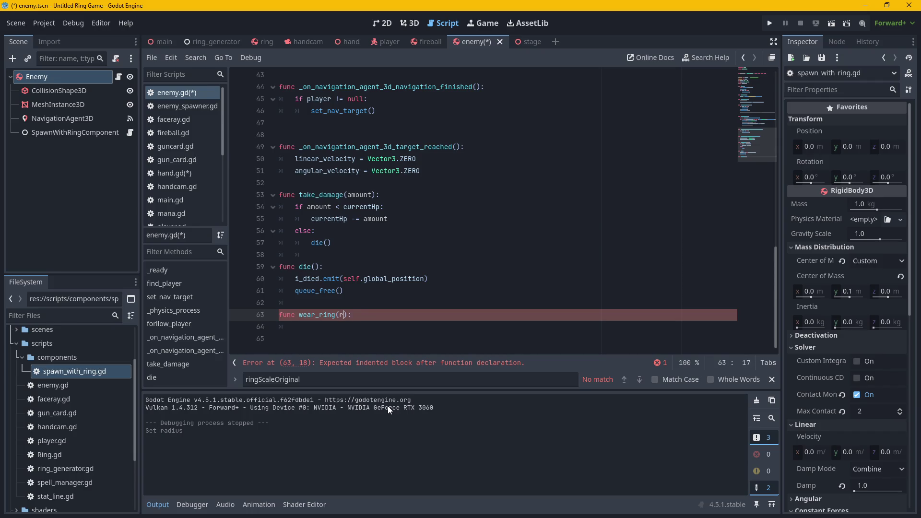
{"action": "type", "text": "ong"}
Call add_child(rong) in the wear_ring body and leave a new line below.
{"action": "key", "text": "Down"}
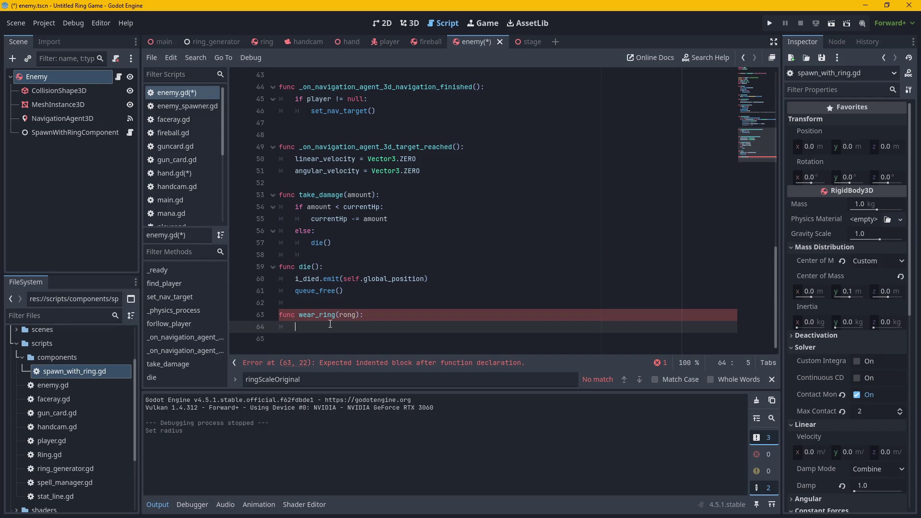
{"action": "type", "text": "add.c"}
{"action": "key", "text": "BackSpace"}
{"action": "key", "text": "BackSpace"}
{"action": "type", "text": "_Chil"}
{"action": "key", "text": "Return"}
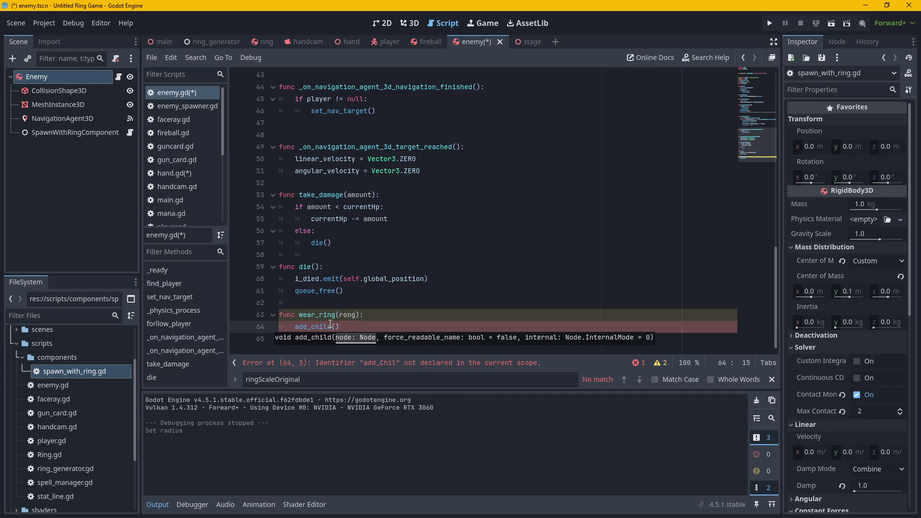
{"action": "type", "text": "rong"}
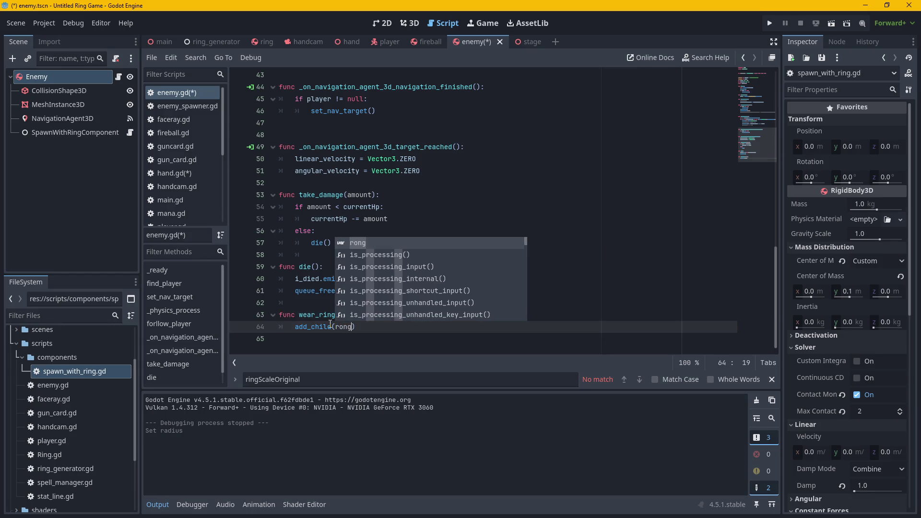
{"action": "type", "text": ")"}
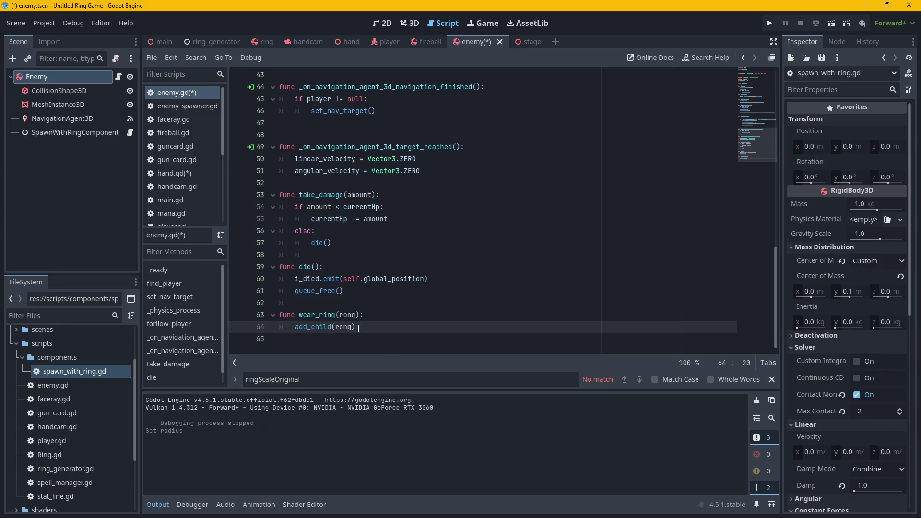
{"action": "key", "text": "Return"}
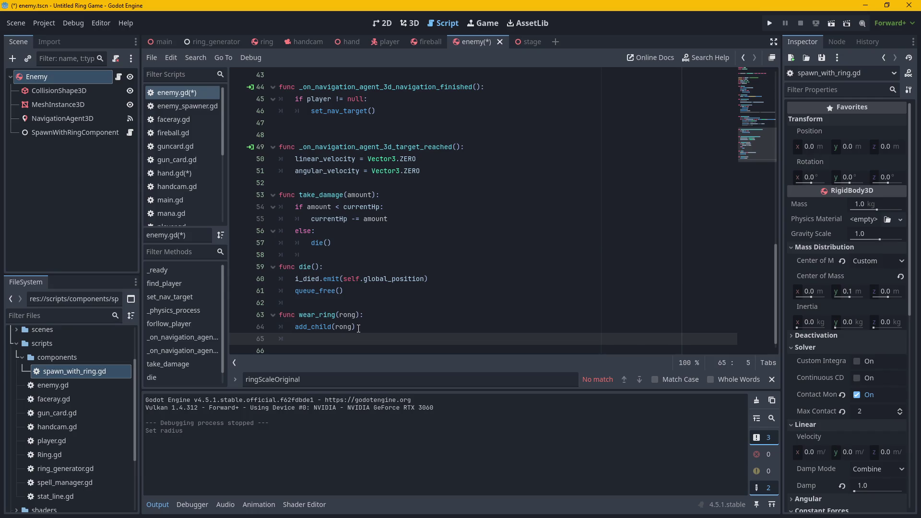
{"action": "scroll", "coordinate": [333, 184], "scroll_direction": "up", "scroll_amount": 13}
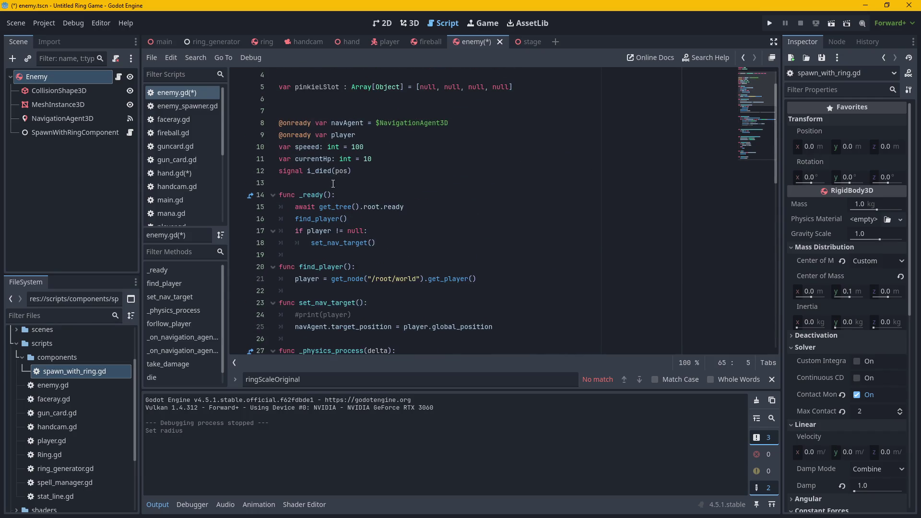
Switch to hand.gd and scroll through removeTheRingWeArePointingAt.
{"action": "scroll", "coordinate": [446, 228], "scroll_direction": "down", "scroll_amount": 12}
{"action": "scroll", "coordinate": [446, 228], "scroll_direction": "up", "scroll_amount": 5}
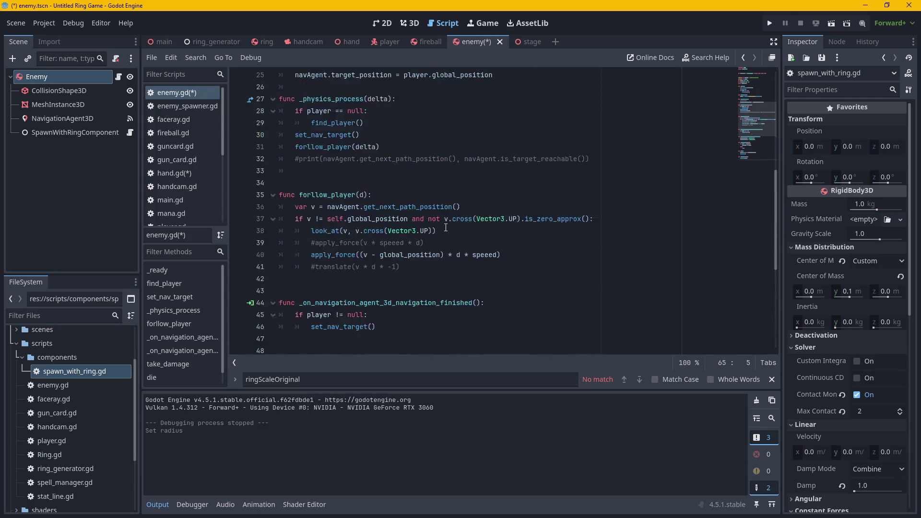
{"action": "scroll", "coordinate": [446, 228], "scroll_direction": "up", "scroll_amount": 7}
{"action": "scroll", "coordinate": [445, 228], "scroll_direction": "down", "scroll_amount": 13}
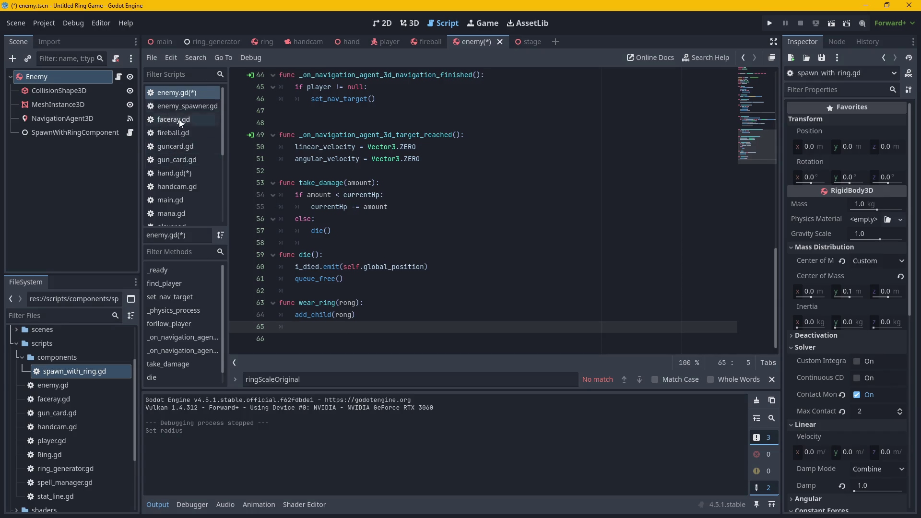
{"action": "left_click", "coordinate": [175, 173]}
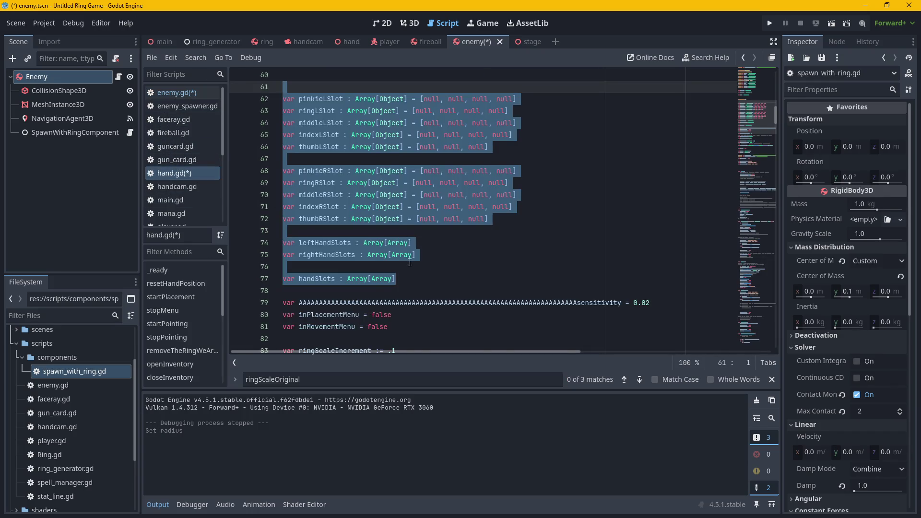
{"action": "scroll", "coordinate": [544, 227], "scroll_direction": "down", "scroll_amount": 5}
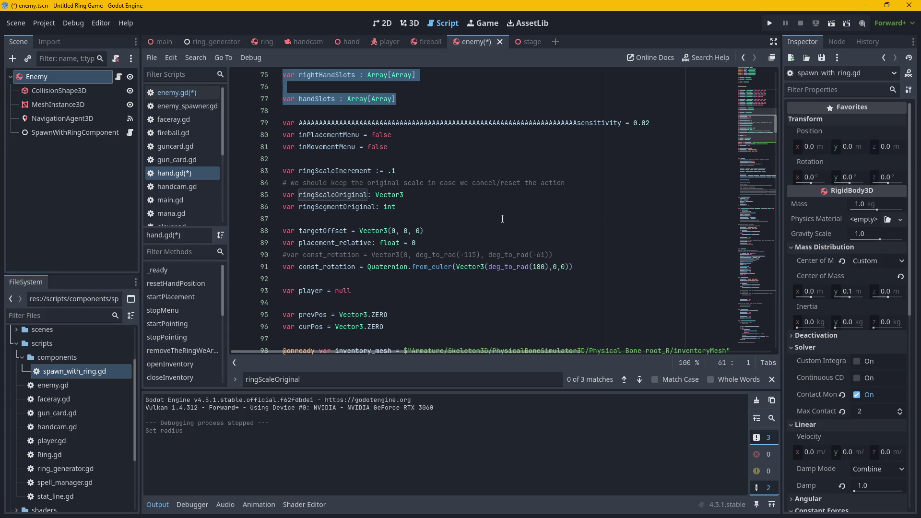
{"action": "scroll", "coordinate": [516, 225], "scroll_direction": "down", "scroll_amount": 14}
{"action": "left_click_drag", "start_coordinate": [752, 151], "coordinate": [759, 203]}
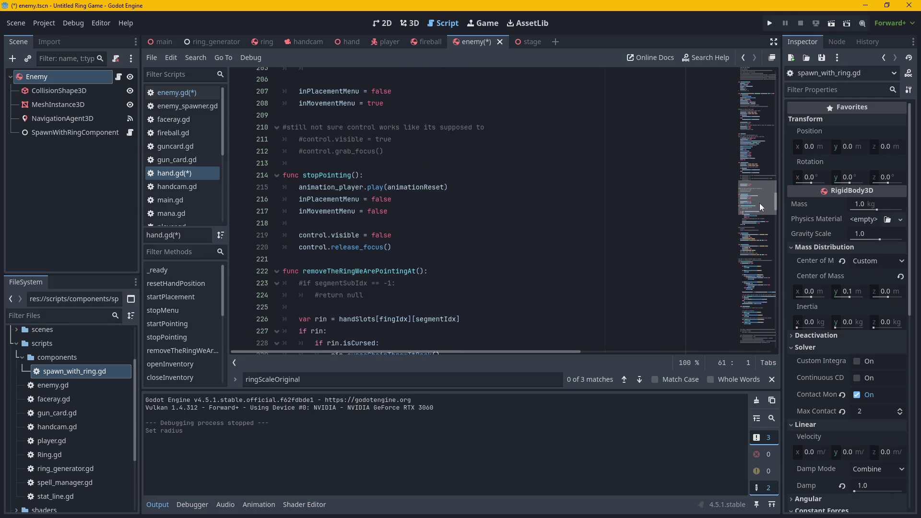
{"action": "scroll", "coordinate": [497, 185], "scroll_direction": "down", "scroll_amount": 4}
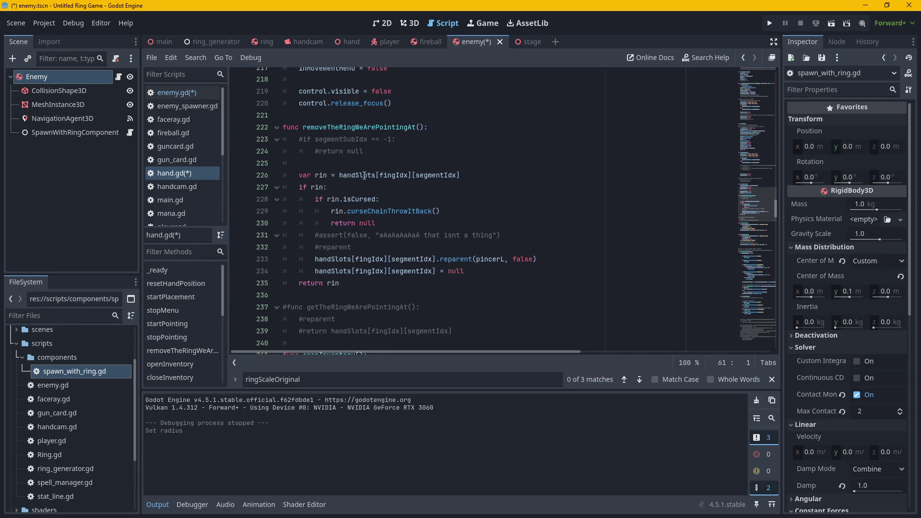
{"action": "scroll", "coordinate": [531, 202], "scroll_direction": "up", "scroll_amount": 1}
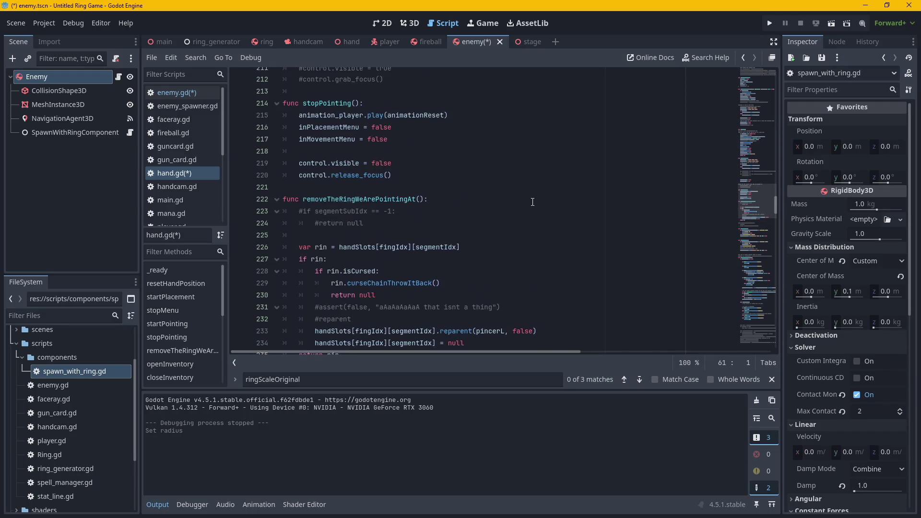
{"action": "scroll", "coordinate": [532, 202], "scroll_direction": "down", "scroll_amount": 5}
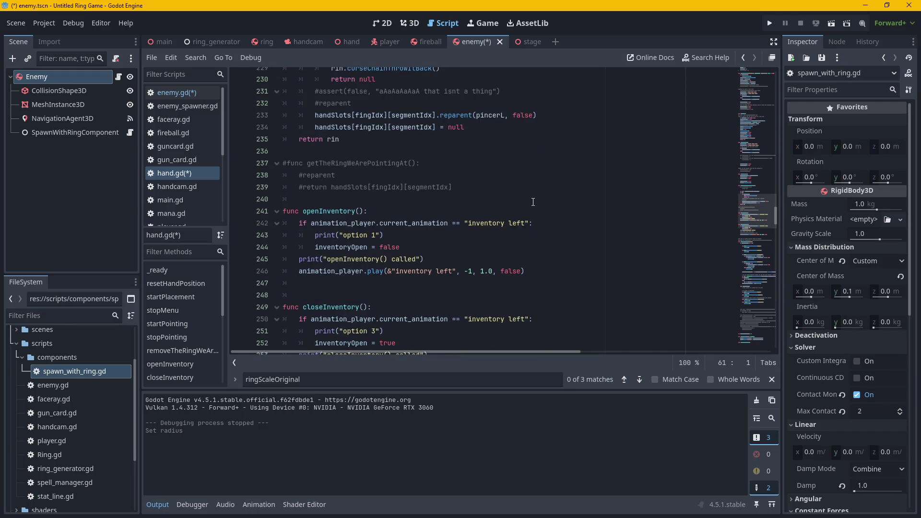
{"action": "scroll", "coordinate": [533, 202], "scroll_direction": "down", "scroll_amount": 9}
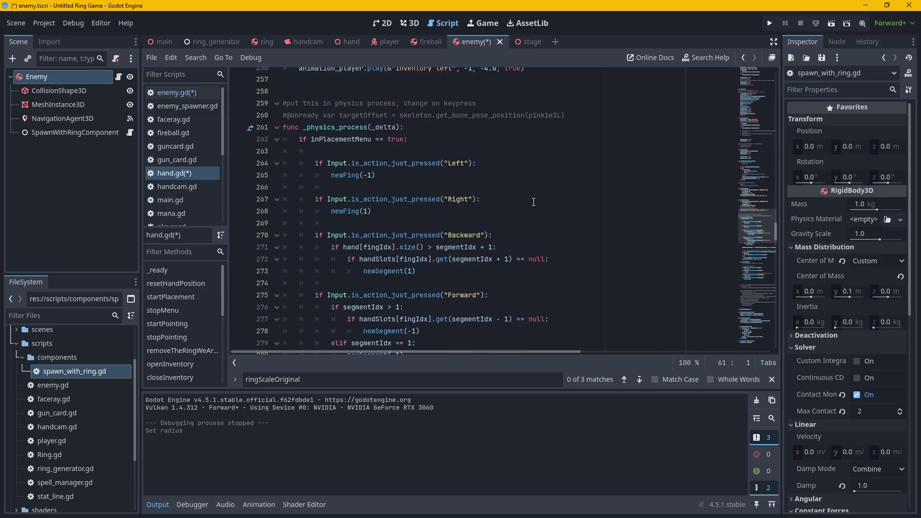
{"action": "scroll", "coordinate": [533, 202], "scroll_direction": "down", "scroll_amount": 4}
{"action": "scroll", "coordinate": [544, 204], "scroll_direction": "up", "scroll_amount": 18}
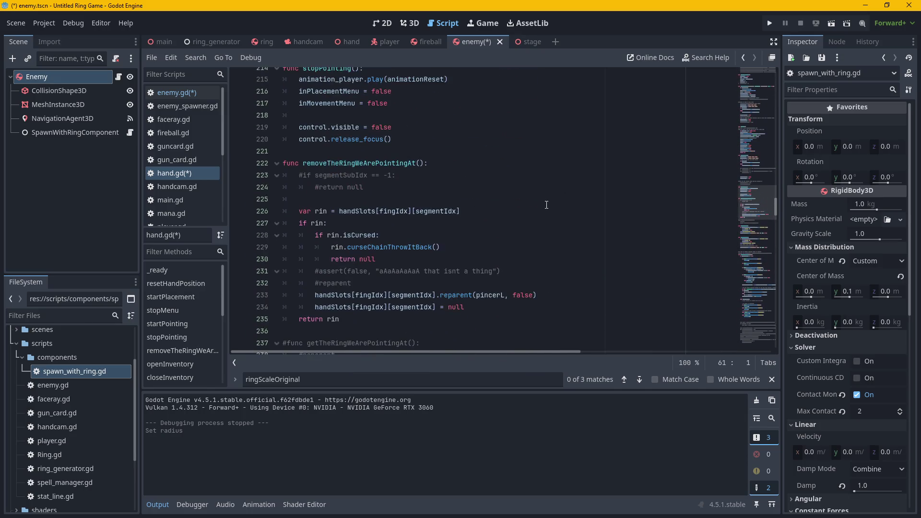
Inspect the reparent call on line 233, then scroll through _physics_process input handling.
{"action": "mouse_move", "coordinate": [315, 295]}
{"action": "left_mouse_down"}
{"action": "mouse_move", "coordinate": [503, 295]}
{"action": "mouse_move", "coordinate": [465, 301]}
{"action": "left_mouse_up"}
{"action": "left_click", "coordinate": [478, 295]}
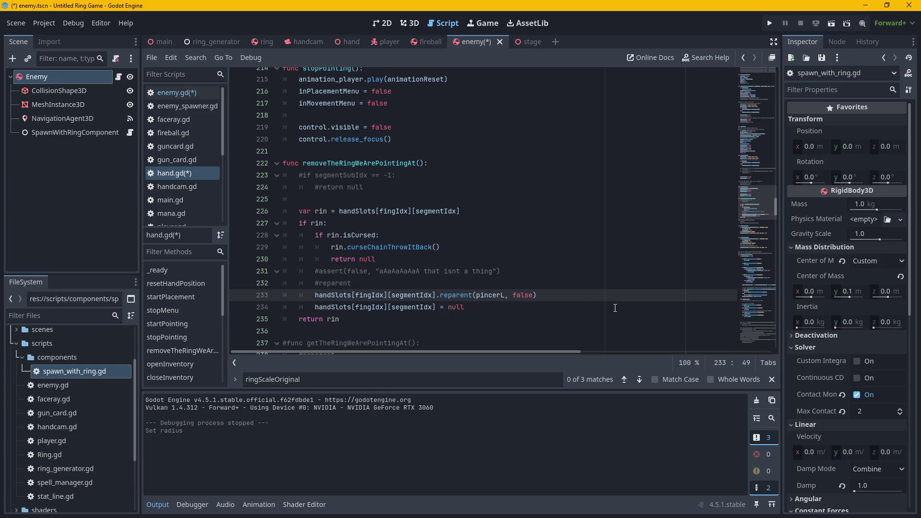
{"action": "scroll", "coordinate": [609, 295], "scroll_direction": "down", "scroll_amount": 6}
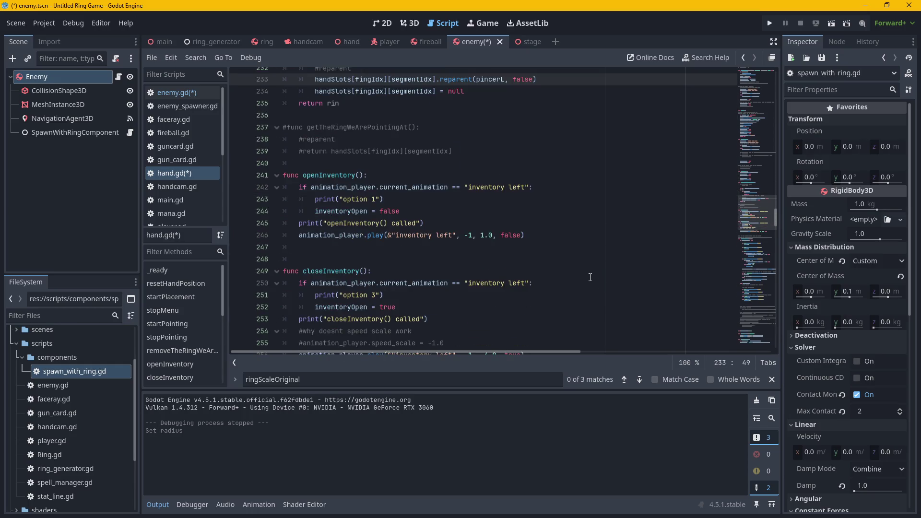
{"action": "scroll", "coordinate": [590, 278], "scroll_direction": "down", "scroll_amount": 4}
{"action": "scroll", "coordinate": [584, 270], "scroll_direction": "down", "scroll_amount": 2}
{"action": "scroll", "coordinate": [584, 269], "scroll_direction": "up", "scroll_amount": 2}
{"action": "scroll", "coordinate": [568, 244], "scroll_direction": "down", "scroll_amount": 4}
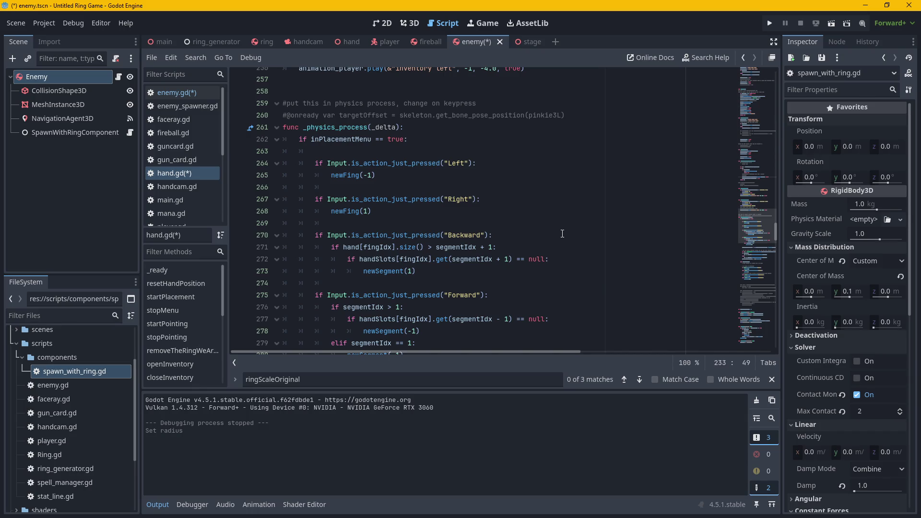
{"action": "scroll", "coordinate": [562, 233], "scroll_direction": "down", "scroll_amount": 4}
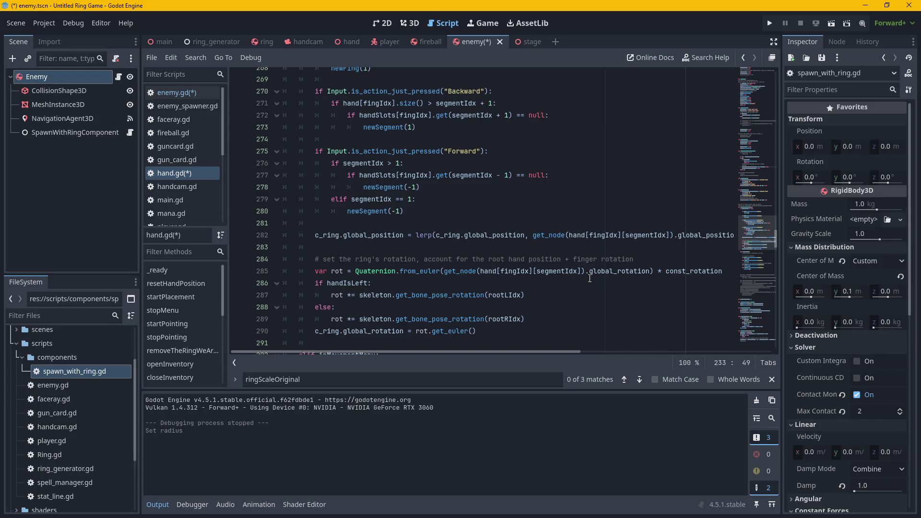
{"action": "scroll", "coordinate": [507, 303], "scroll_direction": "down", "scroll_amount": 3}
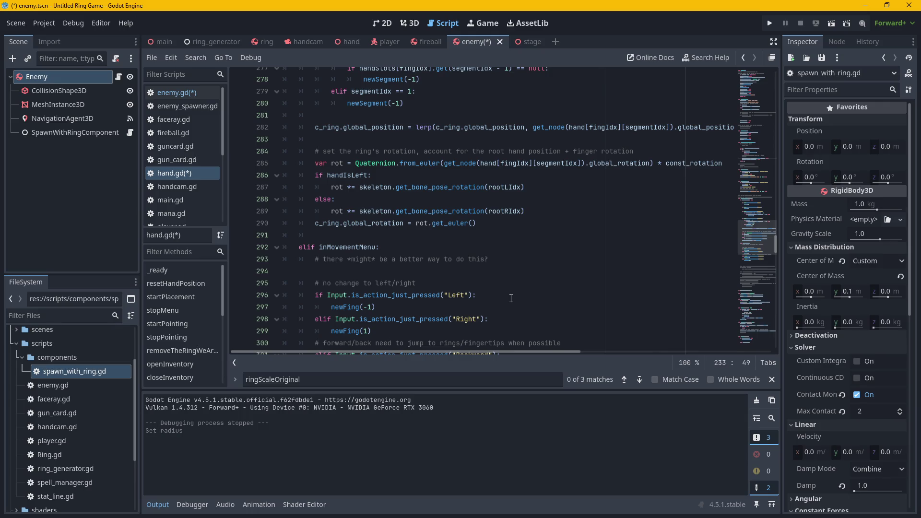
{"action": "scroll", "coordinate": [468, 270], "scroll_direction": "down", "scroll_amount": 2}
{"action": "scroll", "coordinate": [175, 346], "scroll_direction": "down", "scroll_amount": 1}
{"action": "scroll", "coordinate": [174, 345], "scroll_direction": "down", "scroll_amount": 1}
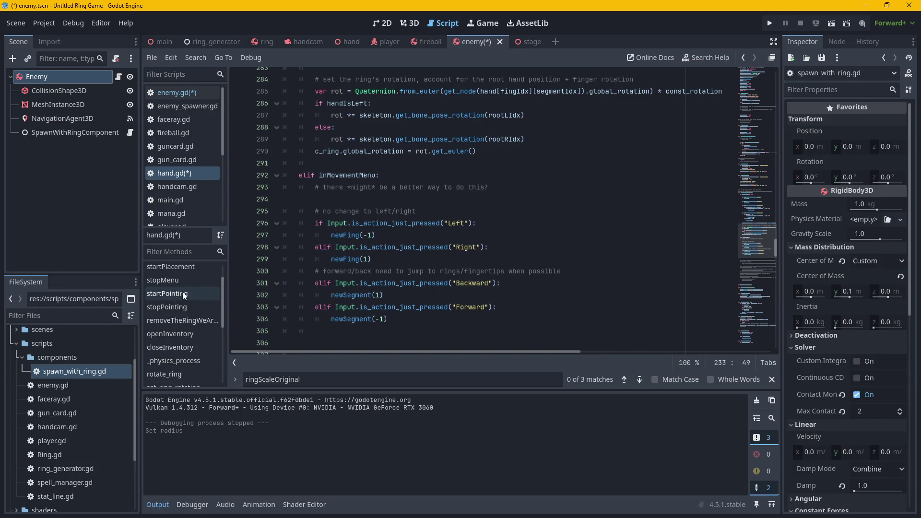
{"action": "scroll", "coordinate": [192, 297], "scroll_direction": "up", "scroll_amount": 1}
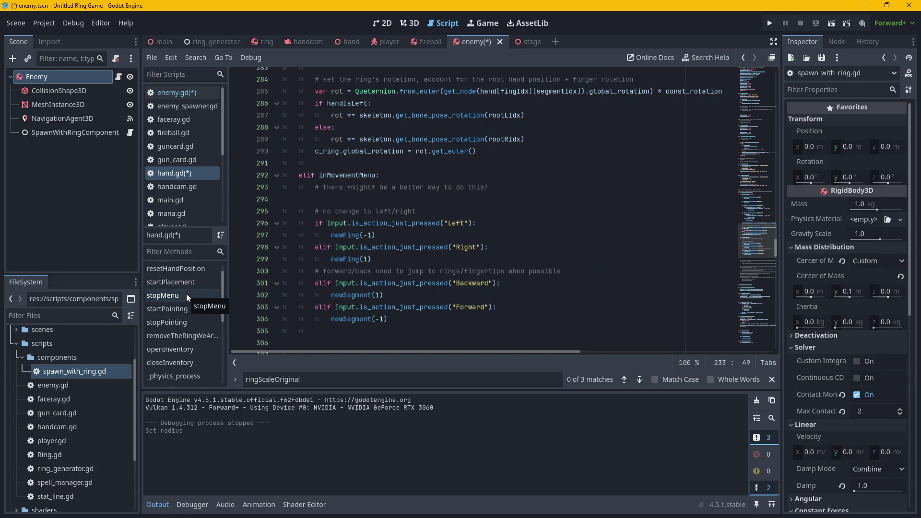
Jump to stopMenu and inspect the handSlots and fingIdx use on line 179.
{"action": "left_click", "coordinate": [186, 294]}
{"action": "scroll", "coordinate": [451, 247], "scroll_direction": "down", "scroll_amount": 3}
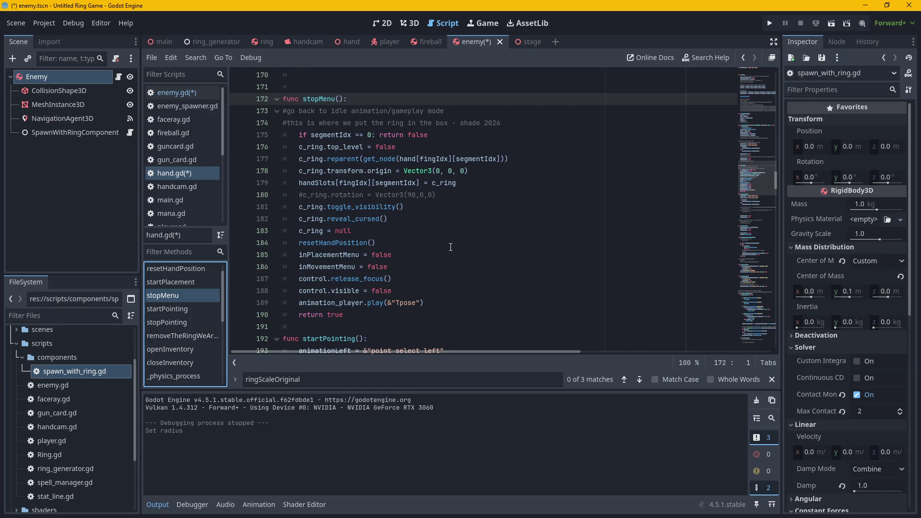
{"action": "mouse_move", "coordinate": [756, 130]}
{"action": "left_mouse_down"}
{"action": "mouse_move", "coordinate": [755, 99]}
{"action": "mouse_move", "coordinate": [751, 220]}
{"action": "mouse_move", "coordinate": [750, 185]}
{"action": "left_mouse_up"}
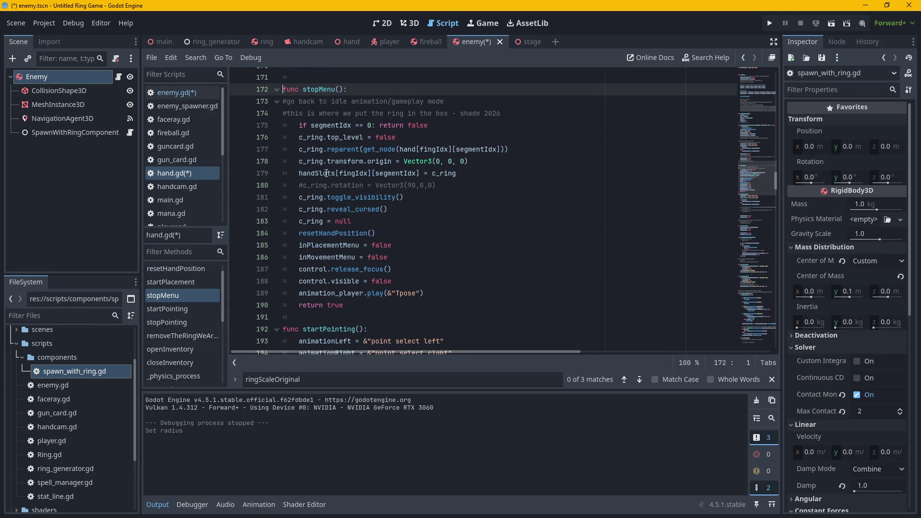
{"action": "left_click_drag", "start_coordinate": [336, 172], "coordinate": [294, 176]}
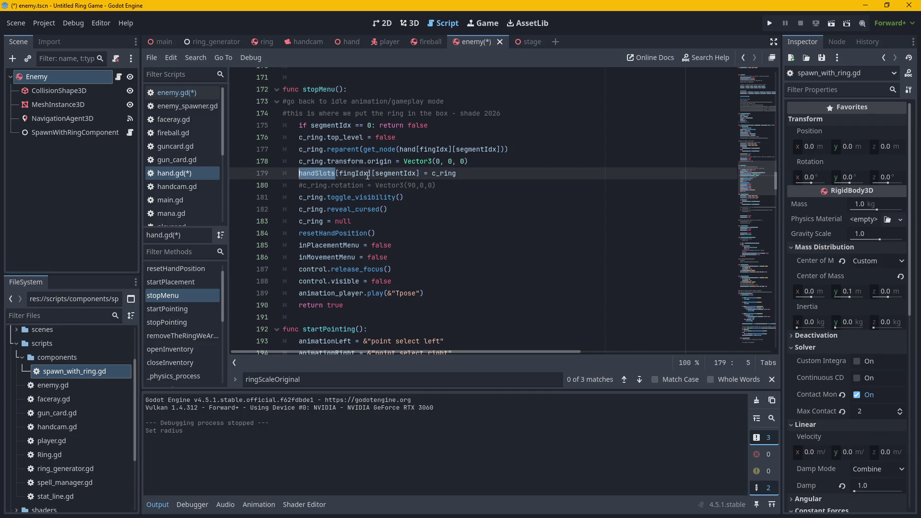
{"action": "left_click_drag", "start_coordinate": [369, 173], "coordinate": [340, 173]}
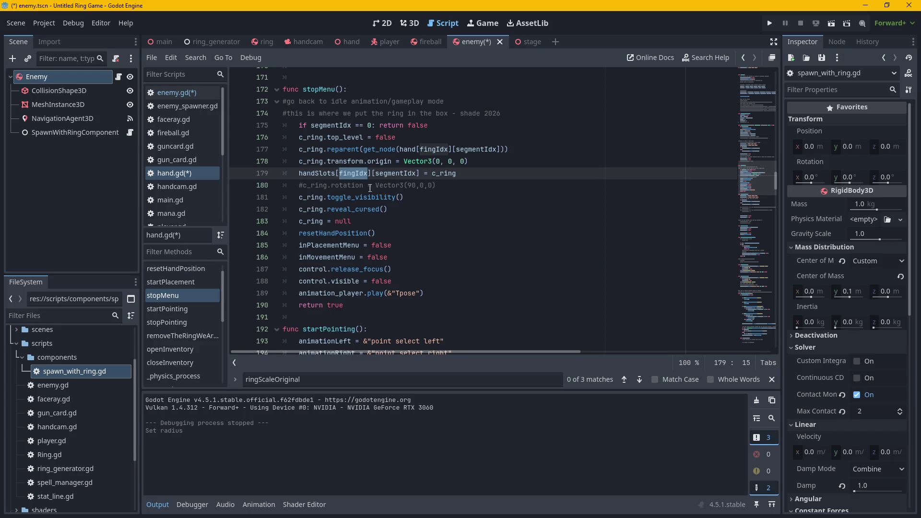
{"action": "left_click", "coordinate": [292, 146]}
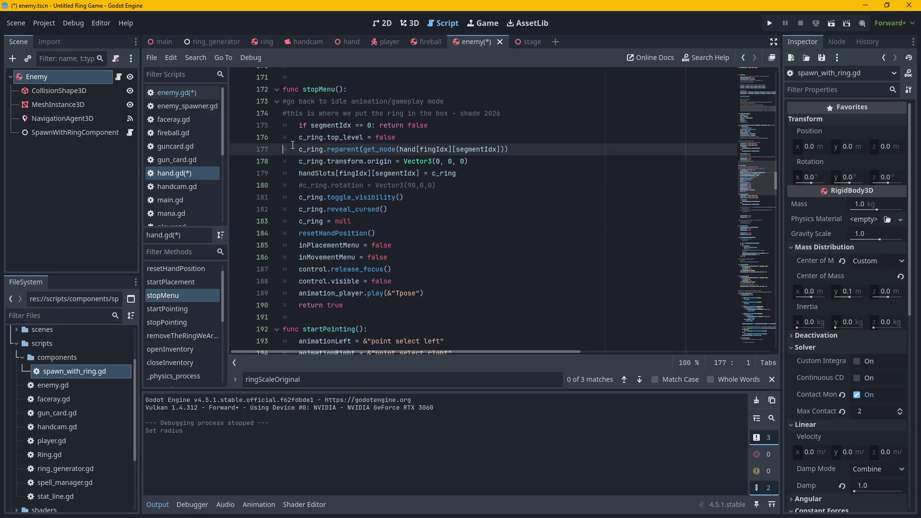
Review the handSlots assignment on line 179 again, then return to enemy.gd.
{"action": "left_click_drag", "start_coordinate": [753, 175], "coordinate": [751, 120]}
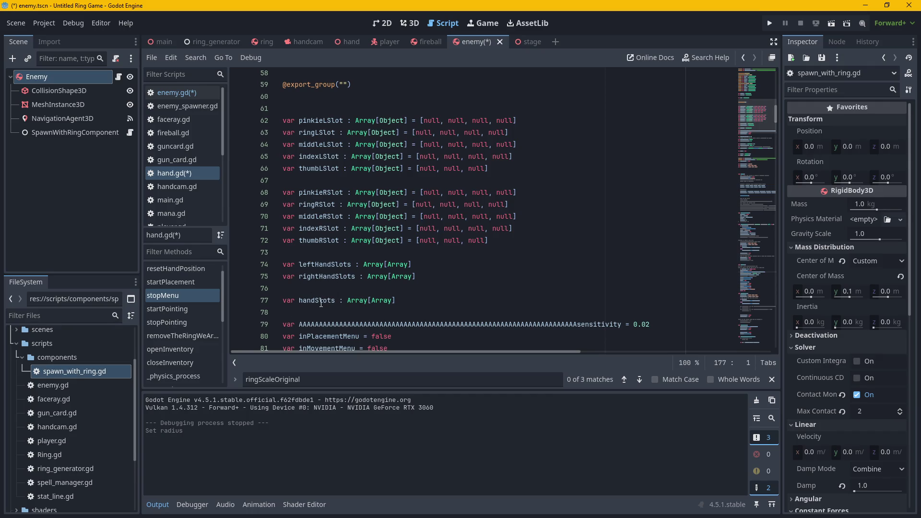
{"action": "left_click", "coordinate": [776, 137]}
{"action": "left_click_drag", "start_coordinate": [759, 138], "coordinate": [761, 194]}
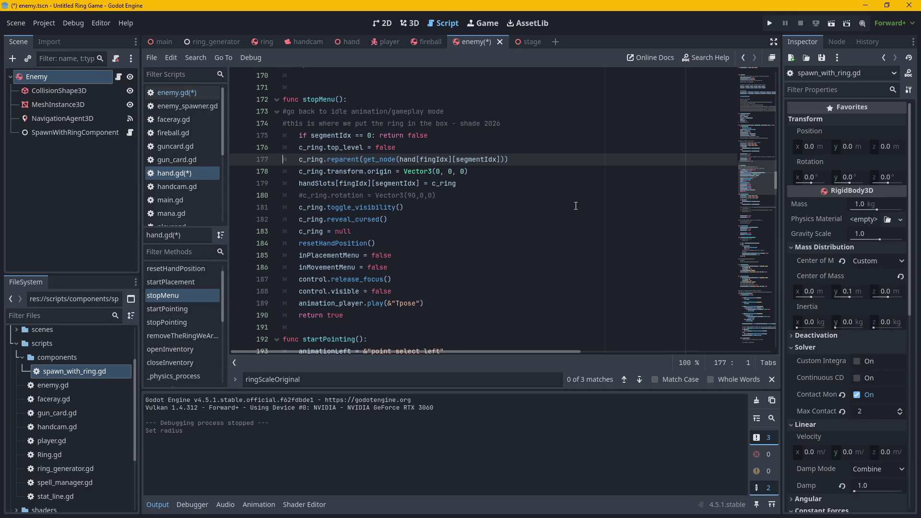
{"action": "mouse_move", "coordinate": [298, 183]}
{"action": "left_mouse_down"}
{"action": "mouse_move", "coordinate": [481, 185]}
{"action": "mouse_move", "coordinate": [435, 185]}
{"action": "mouse_move", "coordinate": [456, 185]}
{"action": "left_mouse_up"}
{"action": "left_click", "coordinate": [427, 184]}
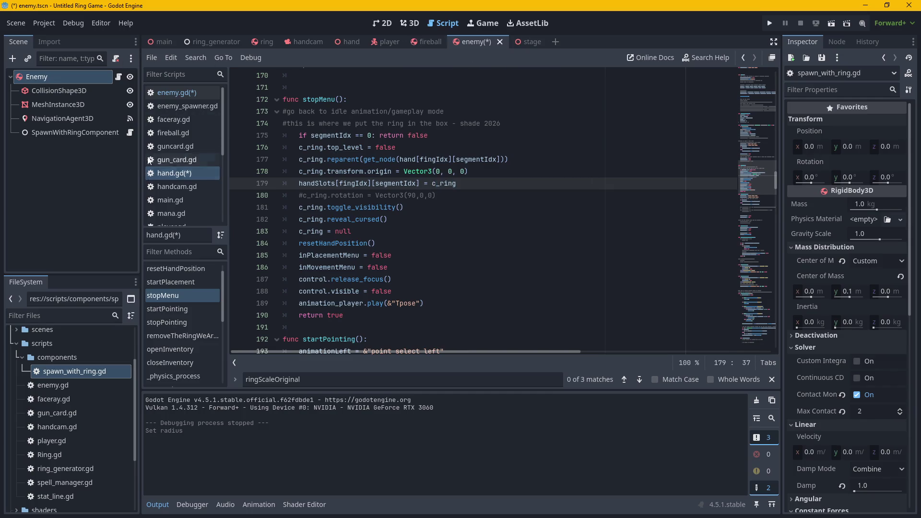
{"action": "left_click", "coordinate": [171, 93]}
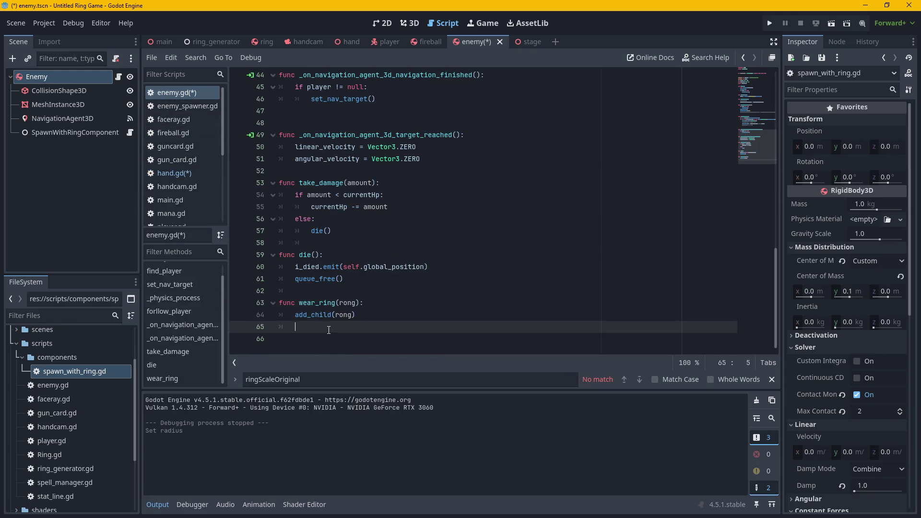
On line 65 of wear_ring, write the unfinished assignment 'pinkieLSlot[] = rong'.
{"action": "scroll", "coordinate": [329, 330], "scroll_direction": "up", "scroll_amount": 15}
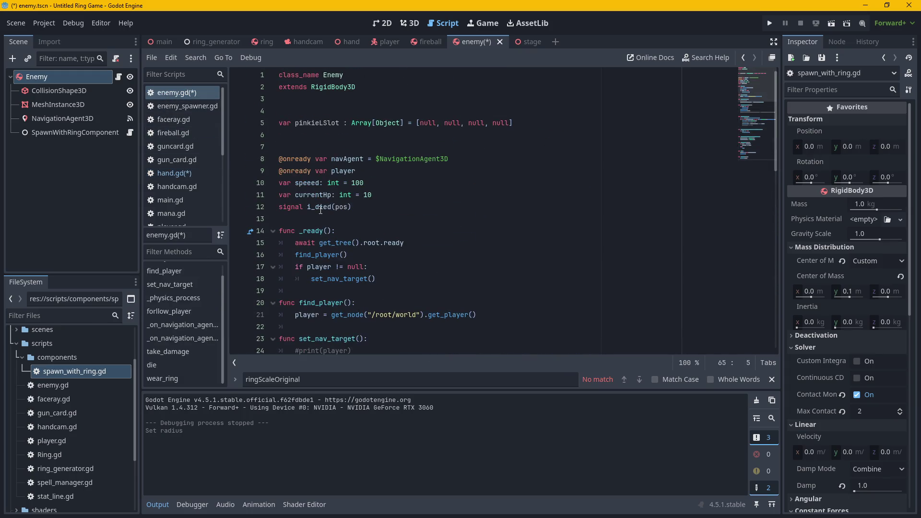
{"action": "scroll", "coordinate": [324, 210], "scroll_direction": "down", "scroll_amount": 15}
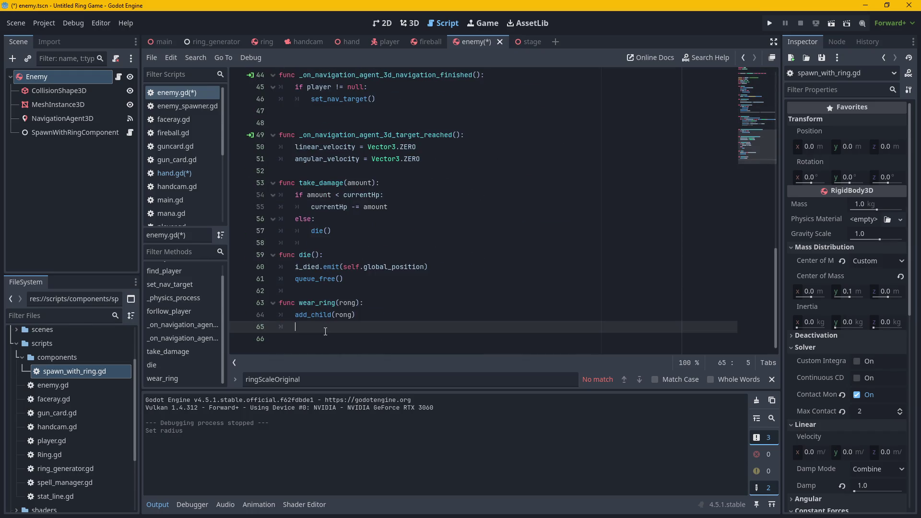
{"action": "scroll", "coordinate": [389, 274], "scroll_direction": "up", "scroll_amount": 15}
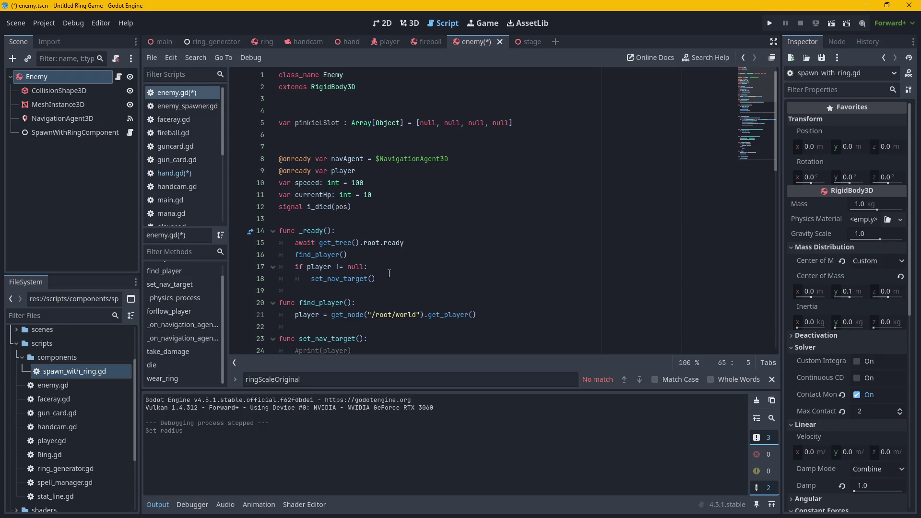
{"action": "scroll", "coordinate": [389, 273], "scroll_direction": "down", "scroll_amount": 14}
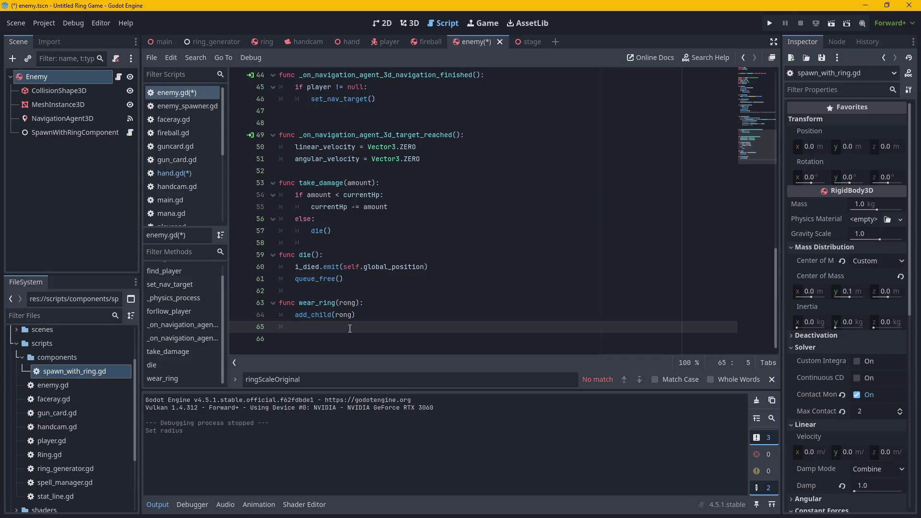
{"action": "type", "text": "pin"}
{"action": "key", "text": "Return"}
{"action": "type", "text": "{"}
{"action": "key", "text": "BackSpace"}
{"action": "type", "text": "["}
{"action": "key", "text": "Right"}
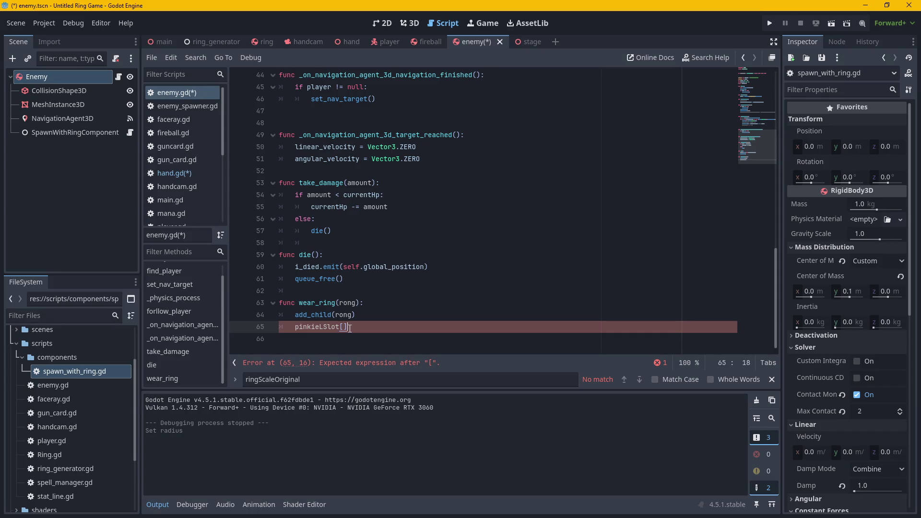
{"action": "type", "text": "rong"}
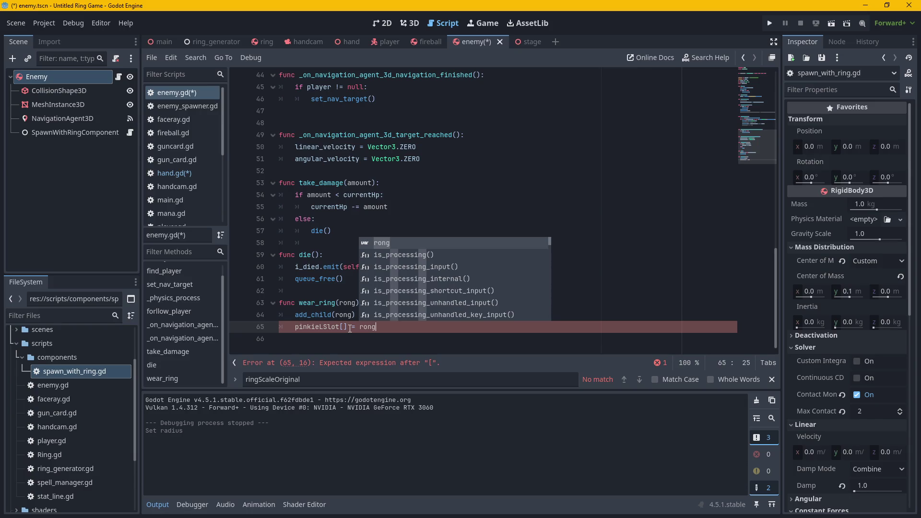
{"action": "left_click", "coordinate": [604, 265]}
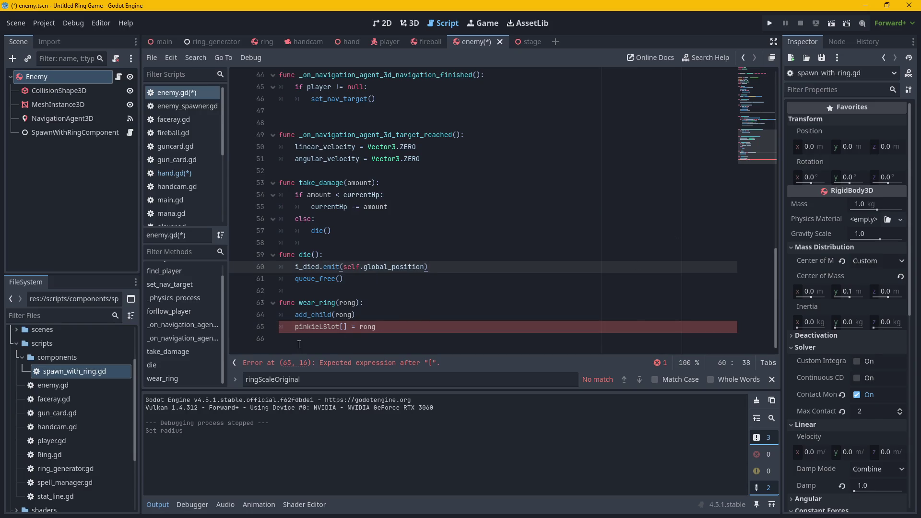
Scroll through enemy.gd, then open hand.gd for reference.
{"action": "left_click_drag", "start_coordinate": [775, 263], "coordinate": [773, 83]}
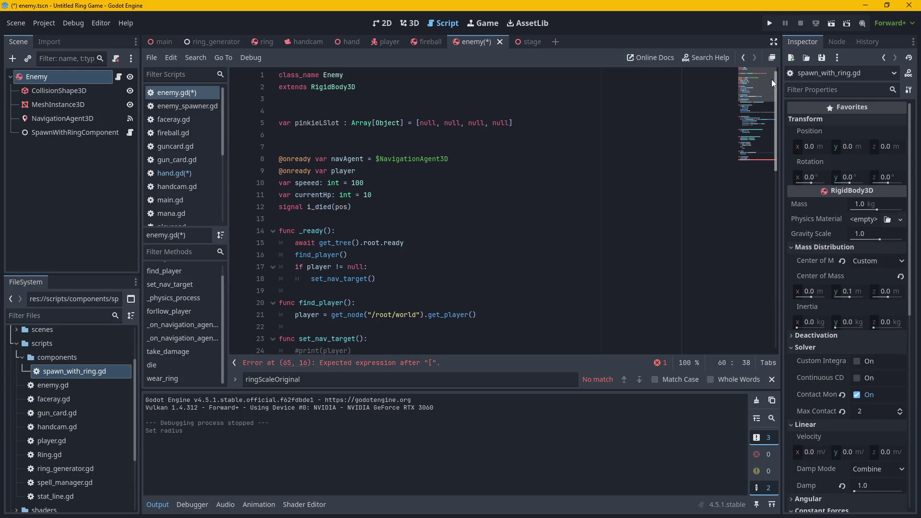
{"action": "left_click_drag", "start_coordinate": [771, 79], "coordinate": [787, 346]}
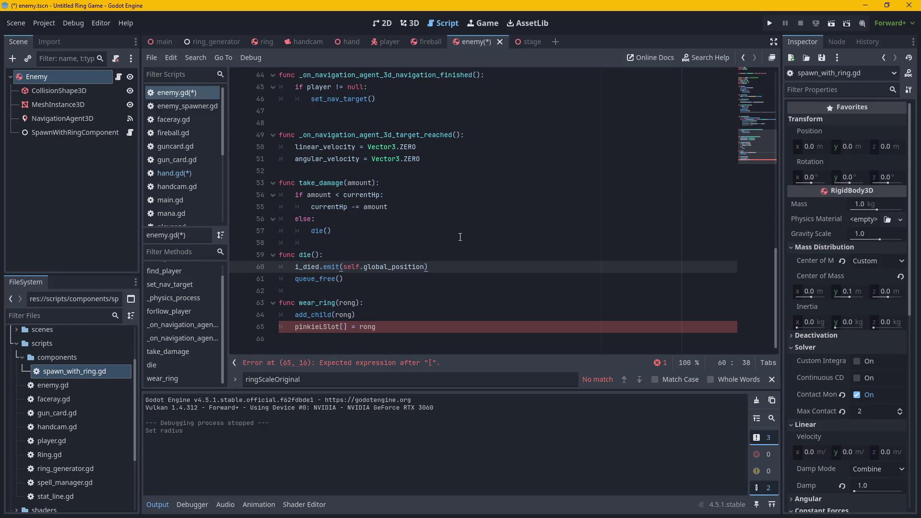
{"action": "left_click", "coordinate": [186, 172]}
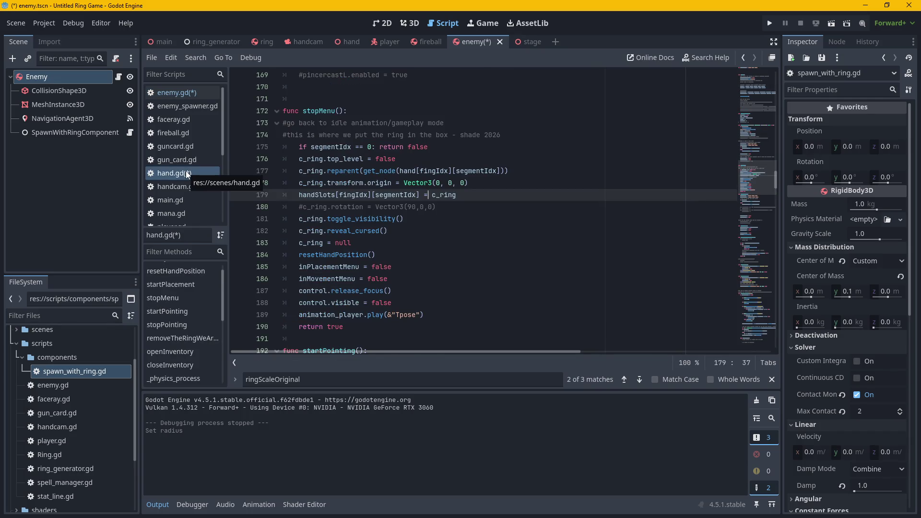
{"action": "left_click", "coordinate": [177, 93]}
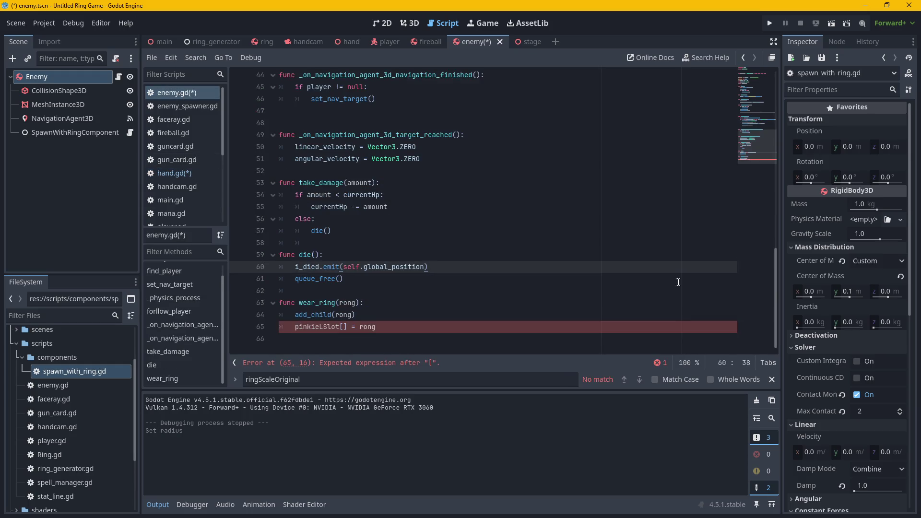
{"action": "left_click_drag", "start_coordinate": [776, 271], "coordinate": [758, 91]}
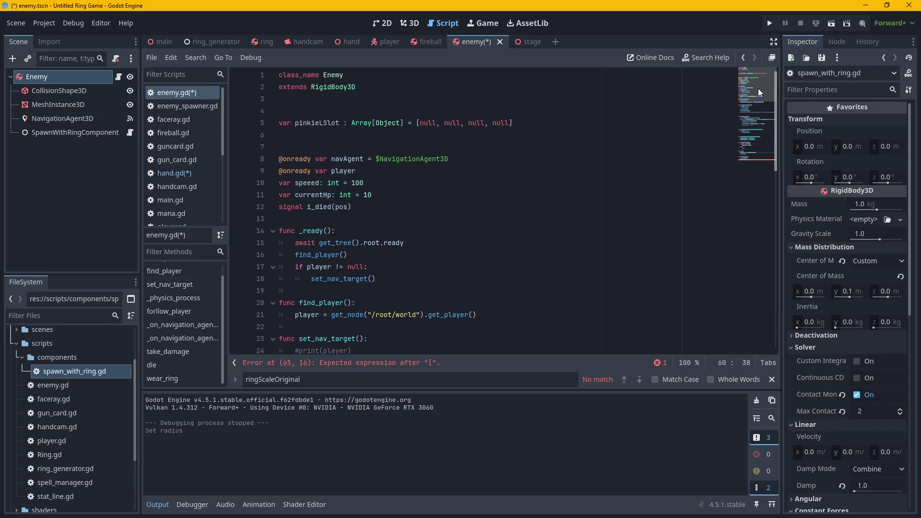
{"action": "left_click_drag", "start_coordinate": [293, 124], "coordinate": [339, 117]}
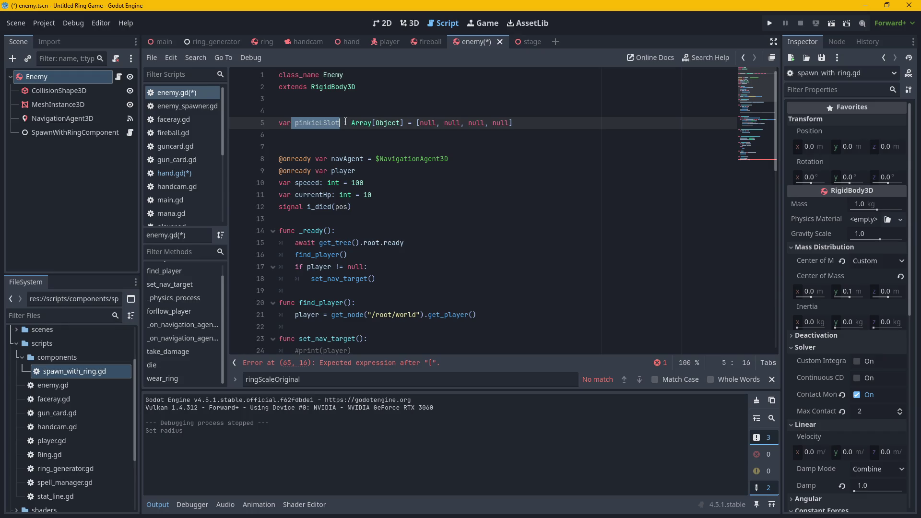
{"action": "left_click", "coordinate": [351, 122]}
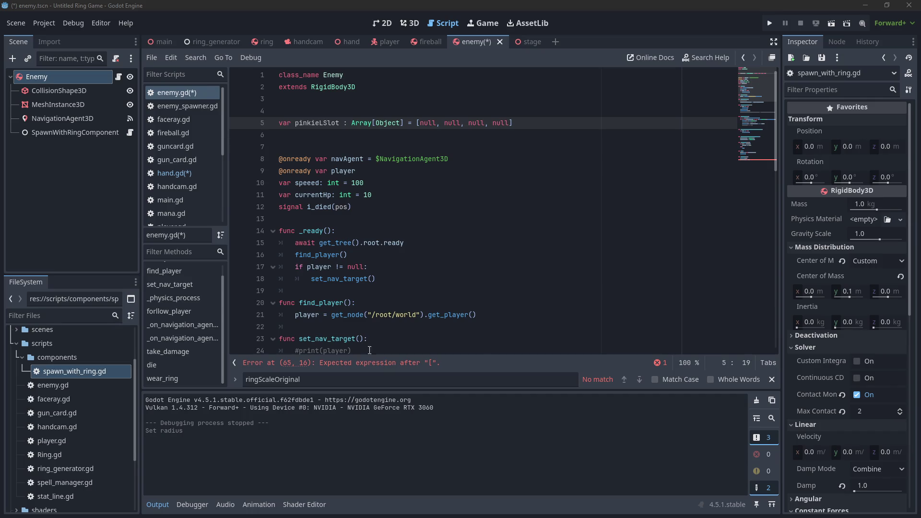
In enemy.gd line 65, insert .append after pinkieLSlot[] and remove the equals sign.
{"action": "scroll", "coordinate": [371, 287], "scroll_direction": "down", "scroll_amount": 7}
{"action": "left_click", "coordinate": [186, 94]}
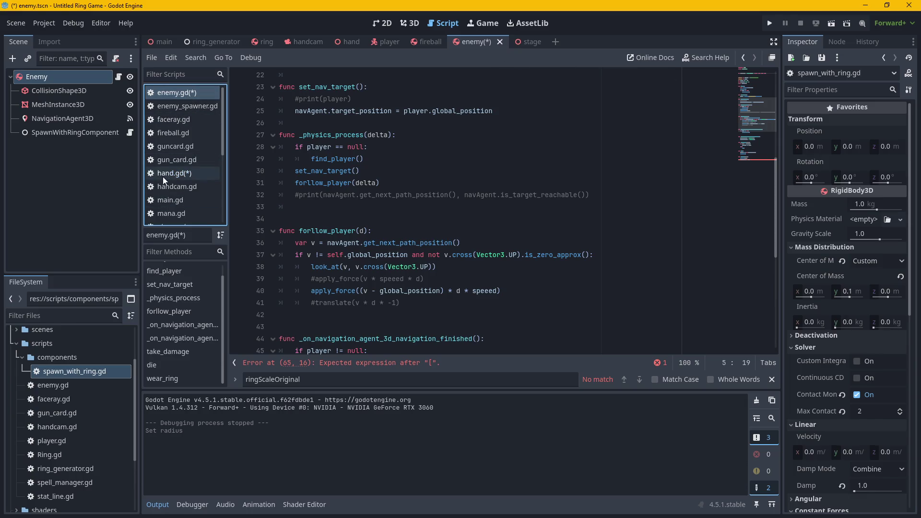
{"action": "scroll", "coordinate": [400, 267], "scroll_direction": "down", "scroll_amount": 1}
{"action": "scroll", "coordinate": [400, 268], "scroll_direction": "up", "scroll_amount": 6}
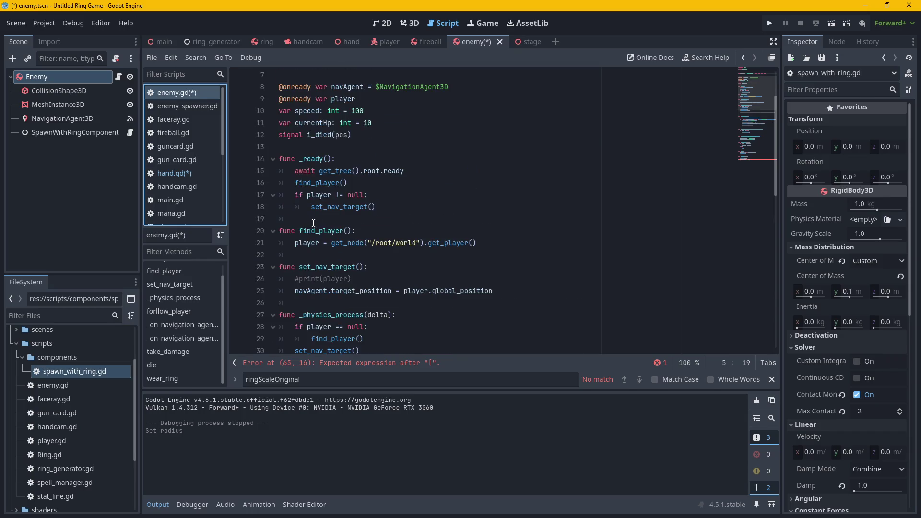
{"action": "scroll", "coordinate": [436, 268], "scroll_direction": "down", "scroll_amount": 9}
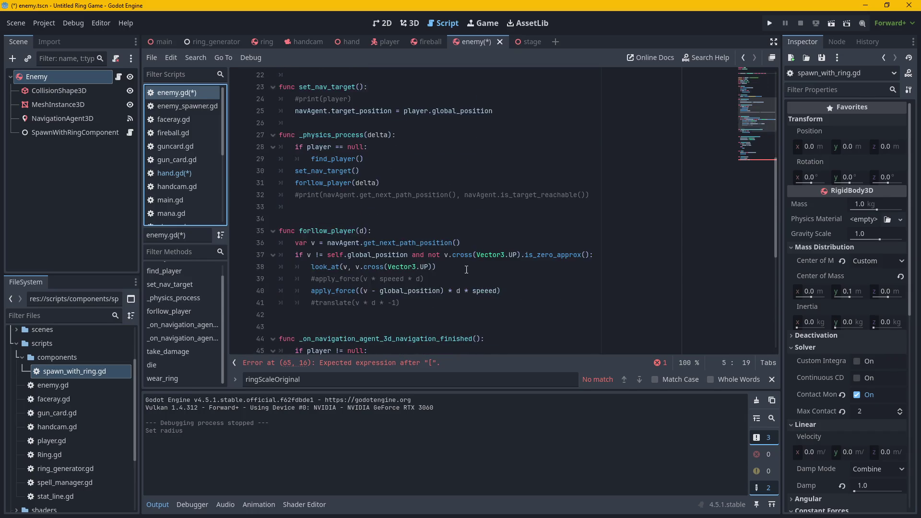
{"action": "scroll", "coordinate": [436, 269], "scroll_direction": "down", "scroll_amount": 3}
{"action": "left_click", "coordinate": [378, 327]}
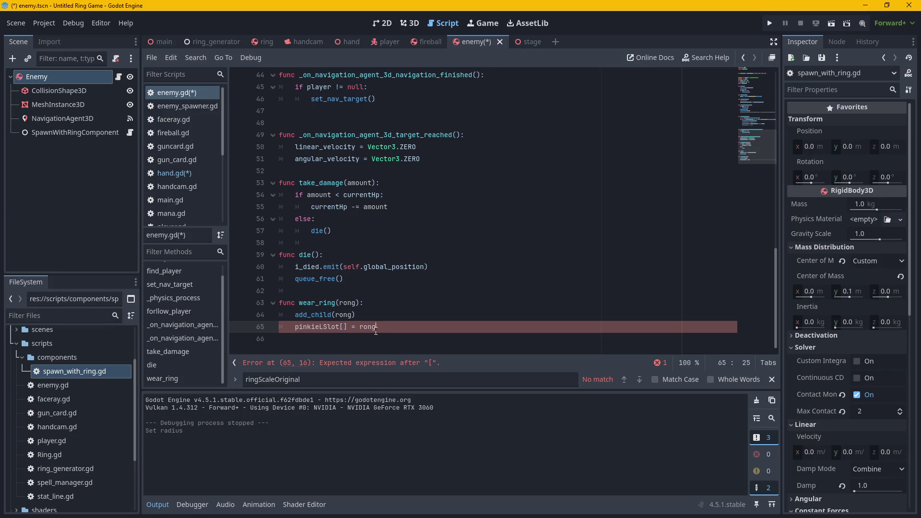
{"action": "left_click", "coordinate": [350, 328]}
{"action": "type", "text": ".append"}
{"action": "key", "text": "Delete"}
{"action": "key", "text": "Delete"}
{"action": "key", "text": "Delete"}
{"action": "type", "text": "()"}
Fix the parentheses and delete the empty brackets, leaving pinkieLSlot.append(rong).
{"action": "left_click_drag", "start_coordinate": [404, 328], "coordinate": [380, 330]}
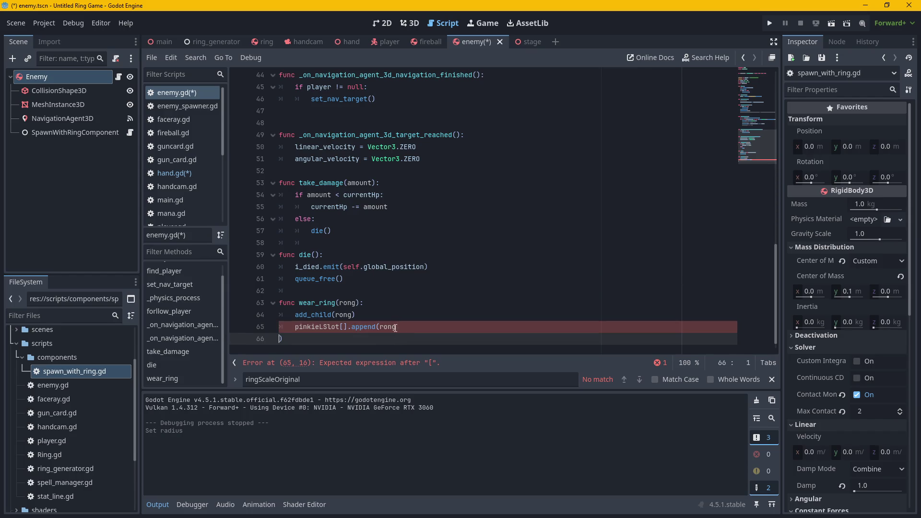
{"action": "key", "text": "BackSpace"}
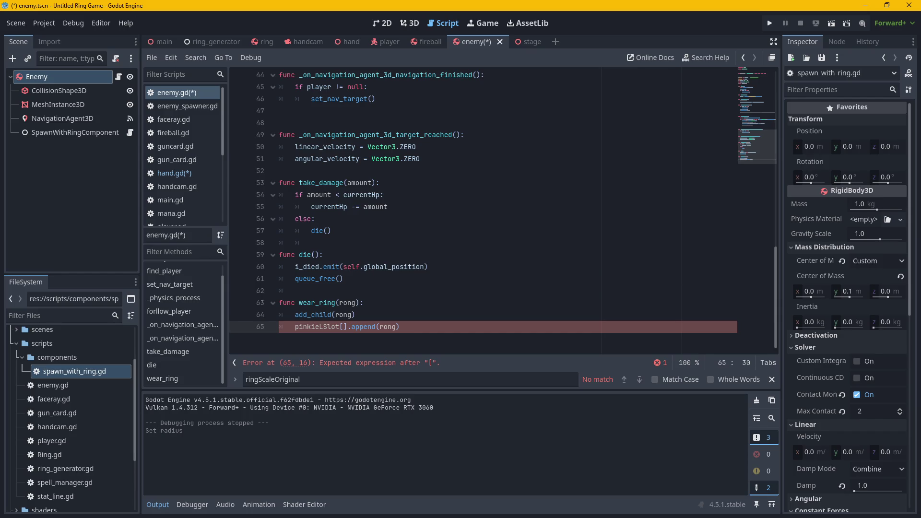
{"action": "left_click", "coordinate": [346, 327]}
{"action": "key", "text": "BackSpace"}
{"action": "left_click", "coordinate": [412, 328]}
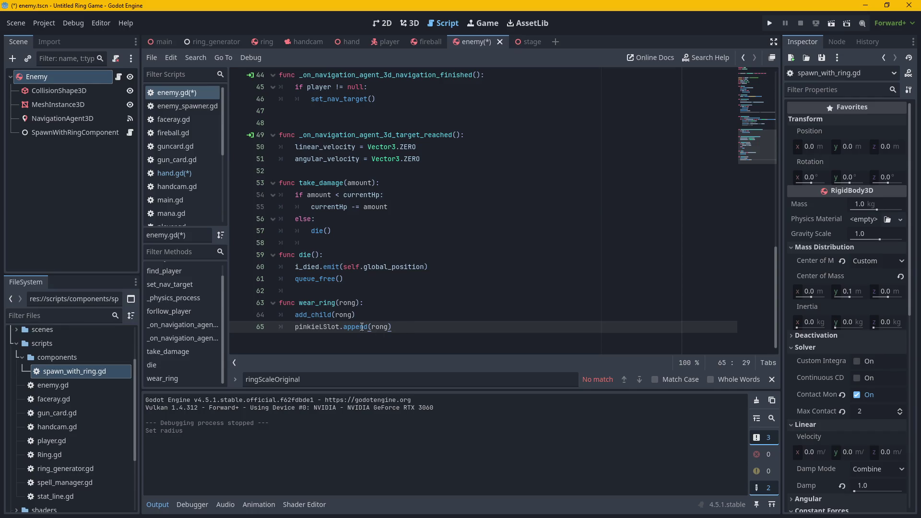
Add print(pinkieLSlot) on line 66 under the append and run the project.
{"action": "left_click", "coordinate": [375, 318]}
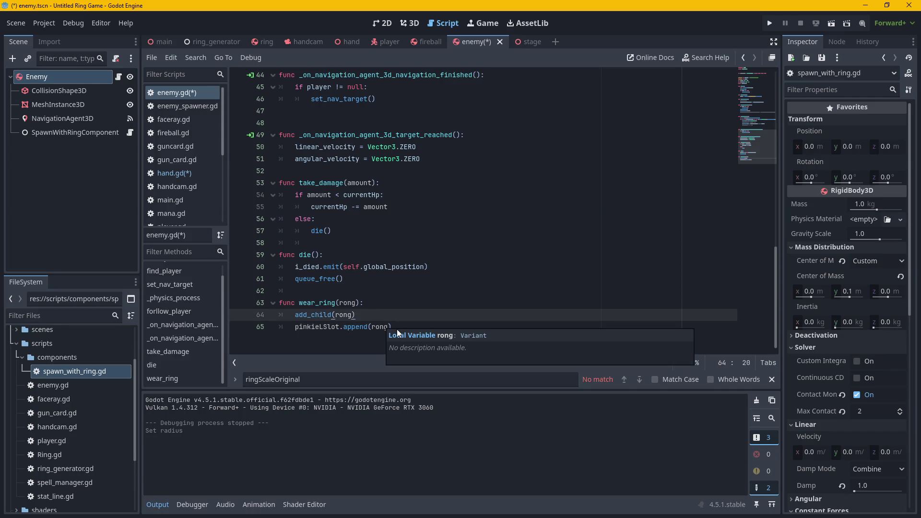
{"action": "mouse_move", "coordinate": [354, 326]}
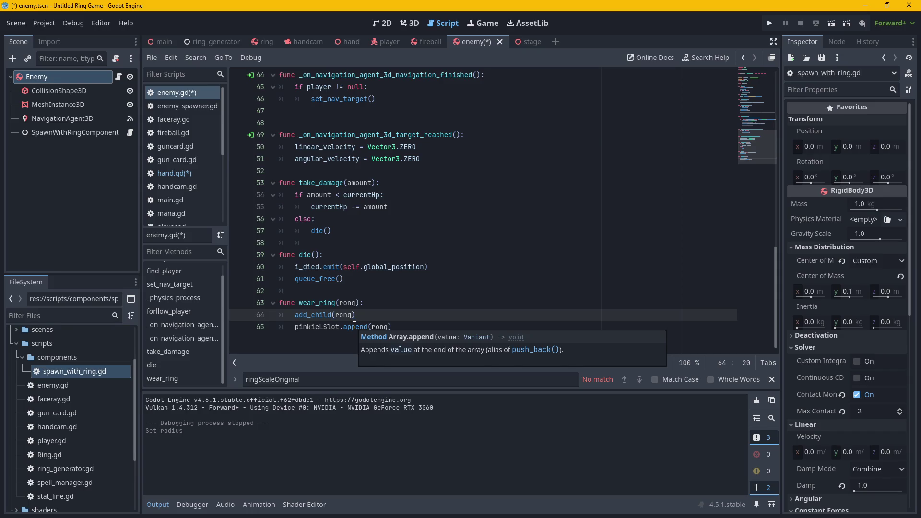
{"action": "left_click", "coordinate": [400, 327]}
{"action": "key", "text": "Return"}
{"action": "type", "text": "print"}
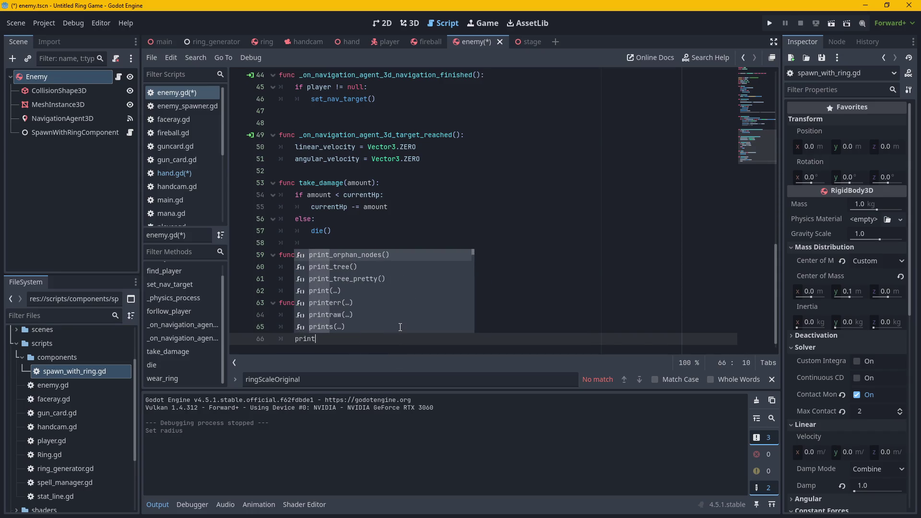
{"action": "type", "text": "(pinkie"}
{"action": "key", "text": "Return"}
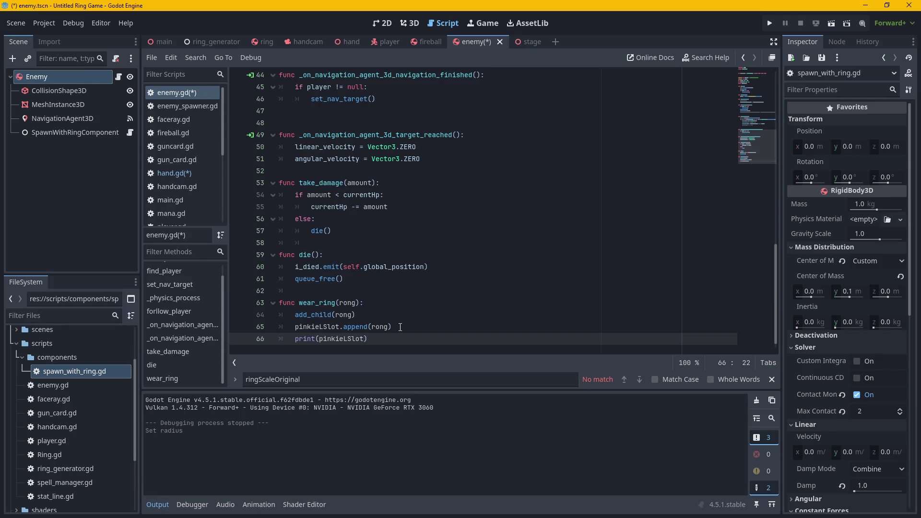
{"action": "left_click", "coordinate": [770, 23]}
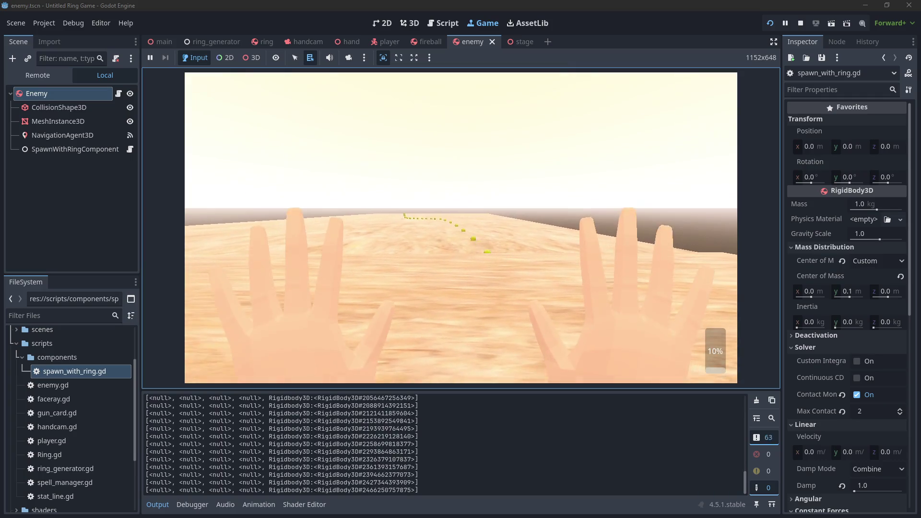
Stop the running game with F8, returning to enemy.gd's wear_ring code.
{"action": "key", "text": "F8"}
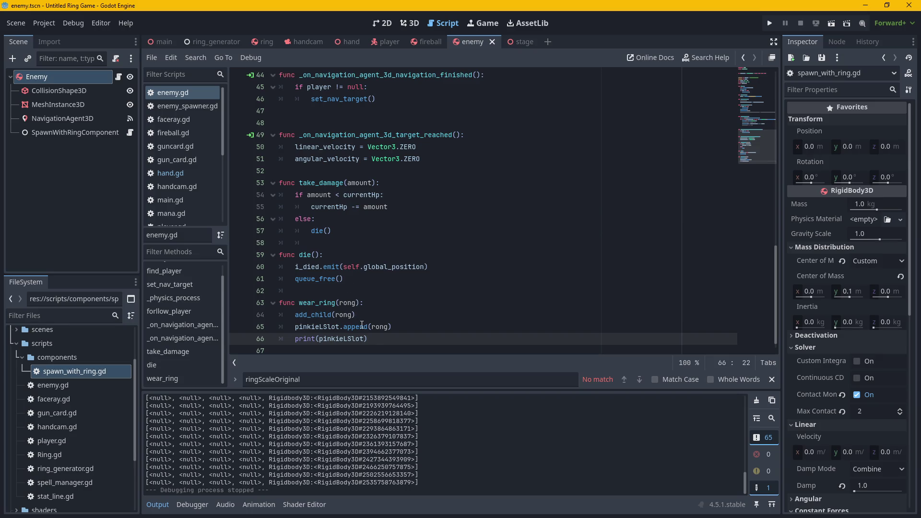
{"action": "mouse_move", "coordinate": [362, 325]}
Scroll through enemy.gd and place the caret after Array[Object] on line 5.
{"action": "scroll", "coordinate": [500, 115], "scroll_direction": "up", "scroll_amount": 15}
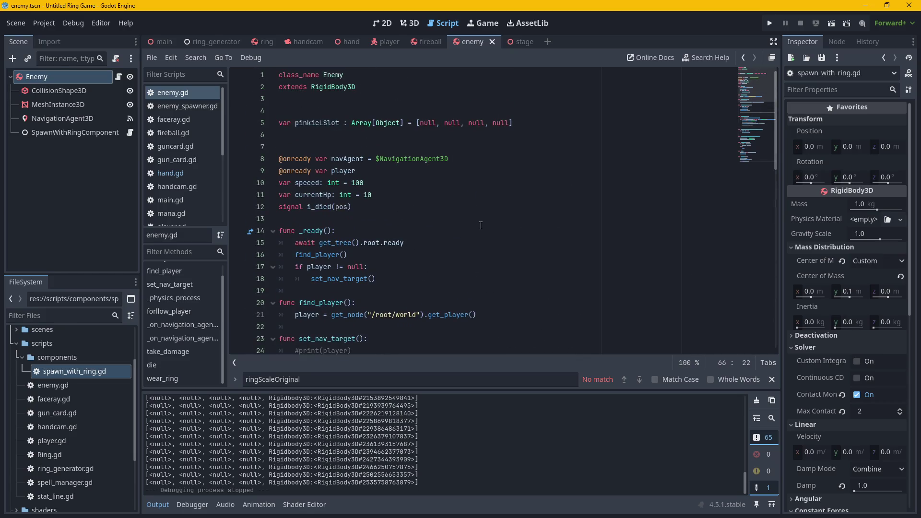
{"action": "scroll", "coordinate": [481, 227], "scroll_direction": "down", "scroll_amount": 15}
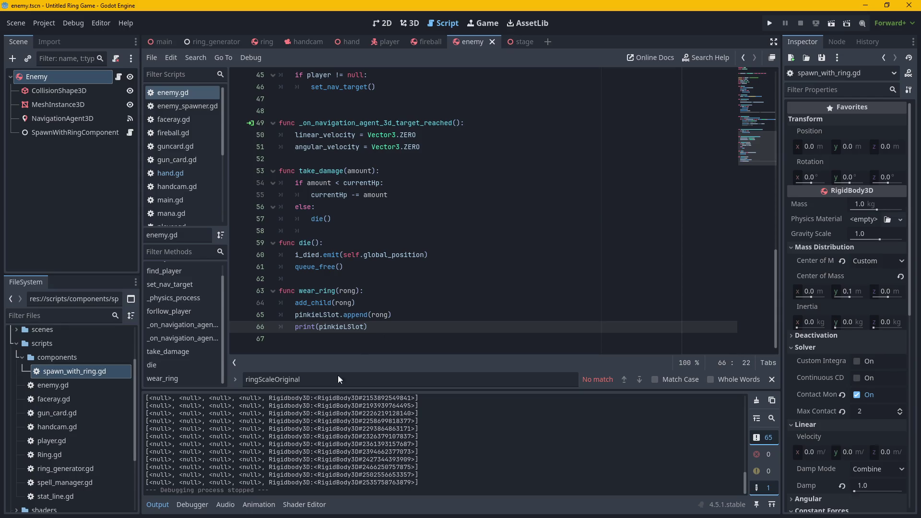
{"action": "scroll", "coordinate": [321, 350], "scroll_direction": "up", "scroll_amount": 11}
{"action": "scroll", "coordinate": [463, 321], "scroll_direction": "up", "scroll_amount": 4}
{"action": "scroll", "coordinate": [472, 240], "scroll_direction": "down", "scroll_amount": 15}
{"action": "scroll", "coordinate": [516, 264], "scroll_direction": "up", "scroll_amount": 10}
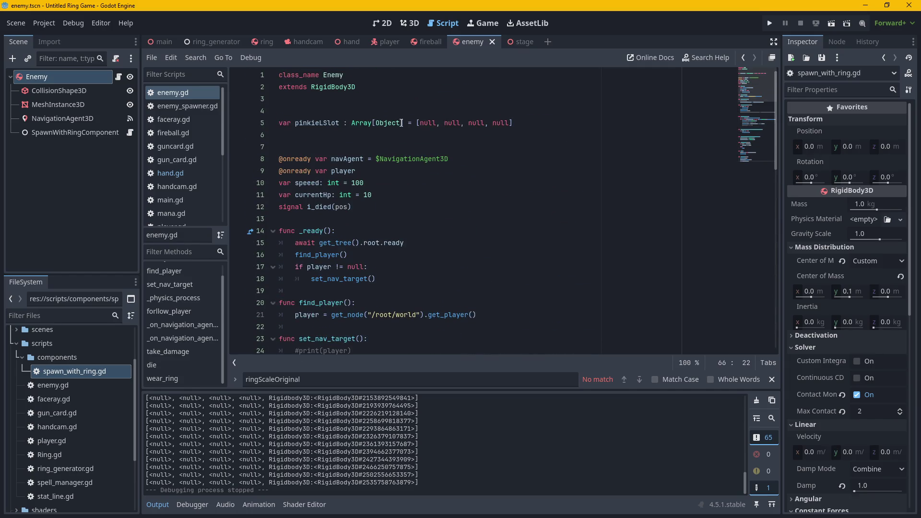
{"action": "left_click", "coordinate": [401, 123]}
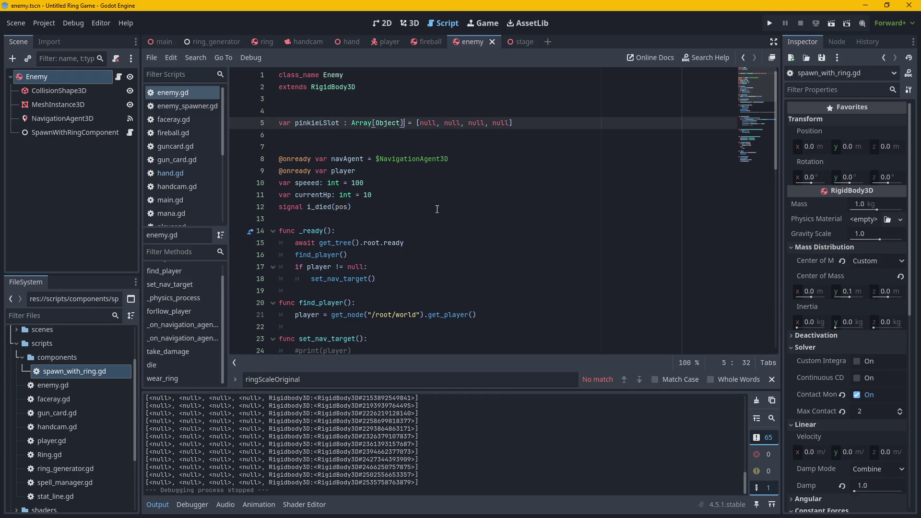
Open a new indented line 67 below print(pinkieLSlot) in wear_ring.
{"action": "scroll", "coordinate": [429, 194], "scroll_direction": "down", "scroll_amount": 11}
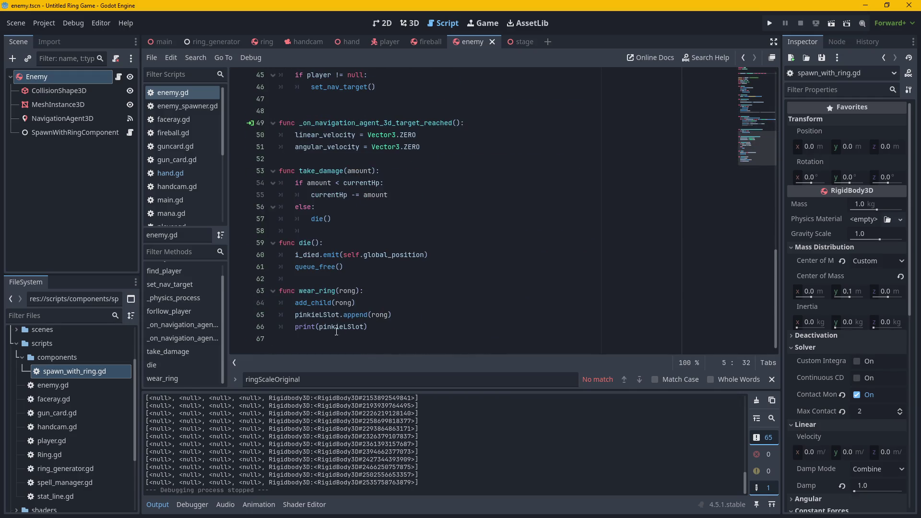
{"action": "left_click", "coordinate": [373, 325]}
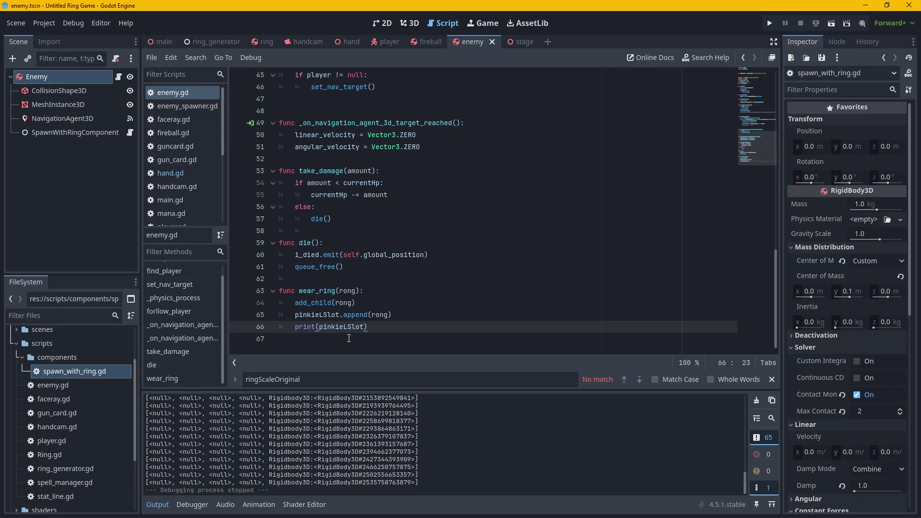
{"action": "scroll", "coordinate": [447, 277], "scroll_direction": "up", "scroll_amount": 7}
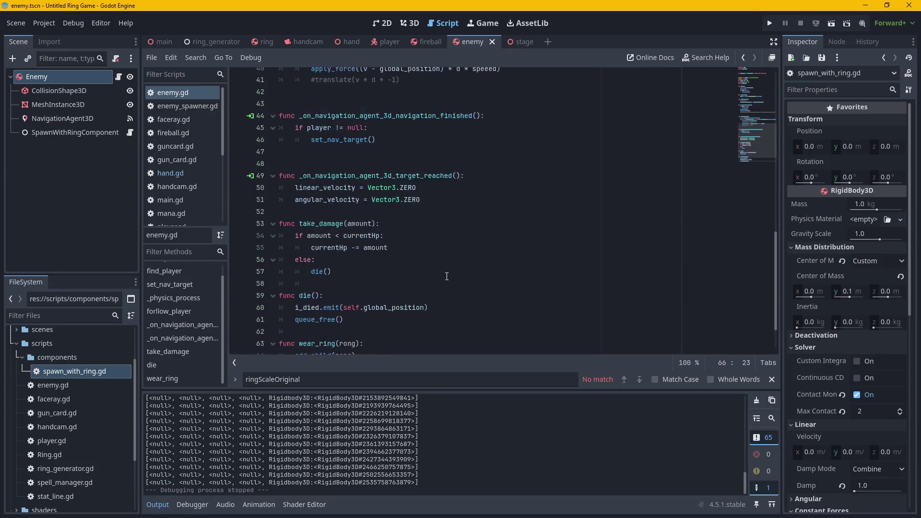
{"action": "scroll", "coordinate": [447, 277], "scroll_direction": "down", "scroll_amount": 7}
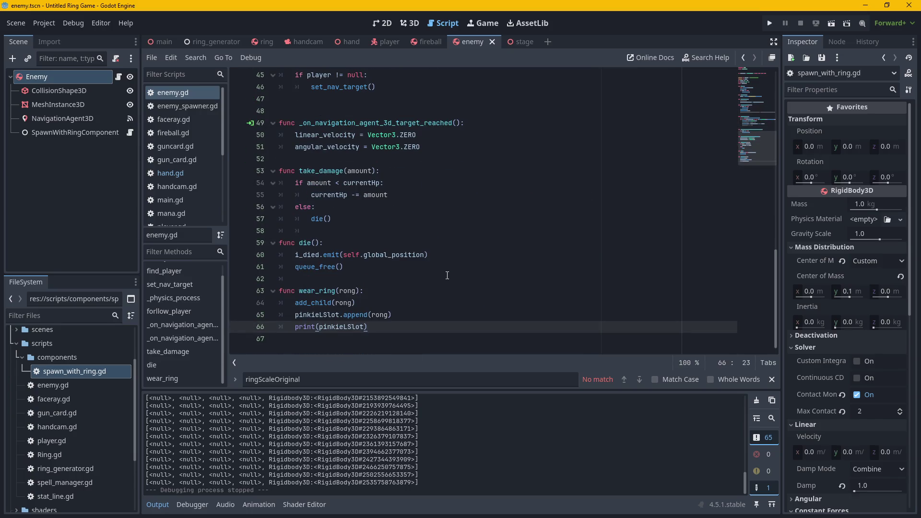
{"action": "scroll", "coordinate": [460, 283], "scroll_direction": "up", "scroll_amount": 3}
{"action": "scroll", "coordinate": [479, 287], "scroll_direction": "down", "scroll_amount": 3}
{"action": "key", "text": "Return"}
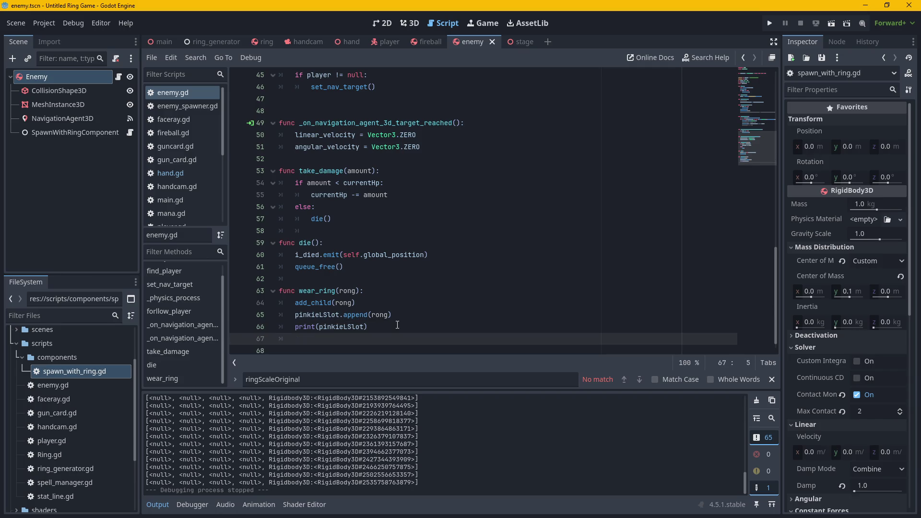
Type rong.position at the start of line 67.
{"action": "type", "text": "rong"}
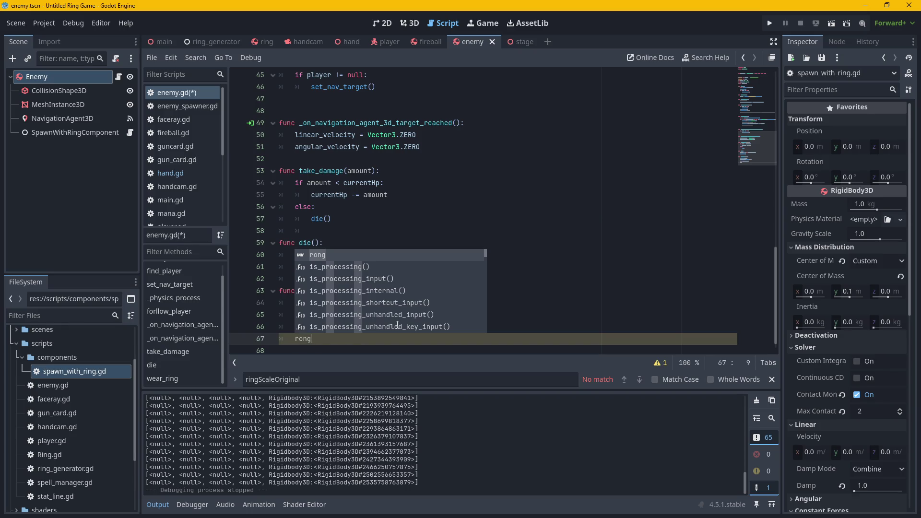
{"action": "type", "text": ".p"}
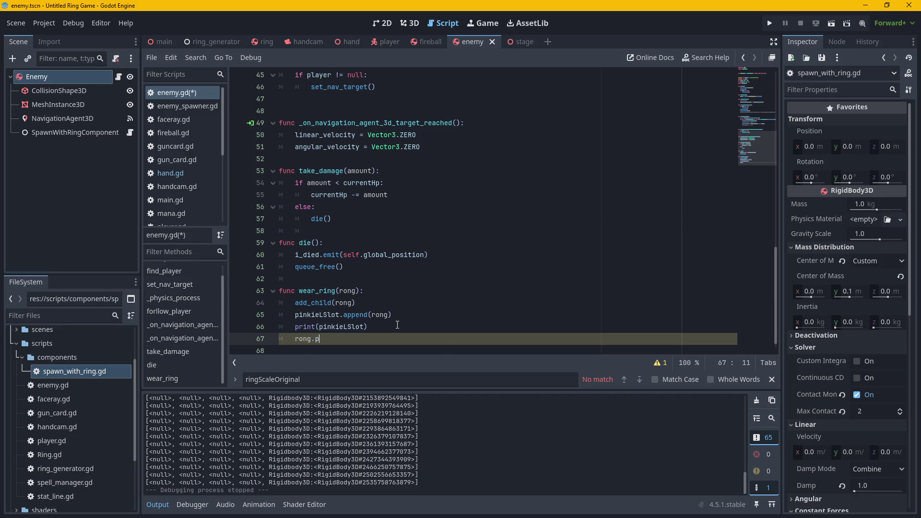
{"action": "type", "text": "osition"}
{"action": "mouse_move", "coordinate": [880, 150]}
{"action": "left_mouse_down"}
{"action": "mouse_move", "coordinate": [897, 150]}
{"action": "mouse_move", "coordinate": [885, 147]}
{"action": "left_mouse_up"}
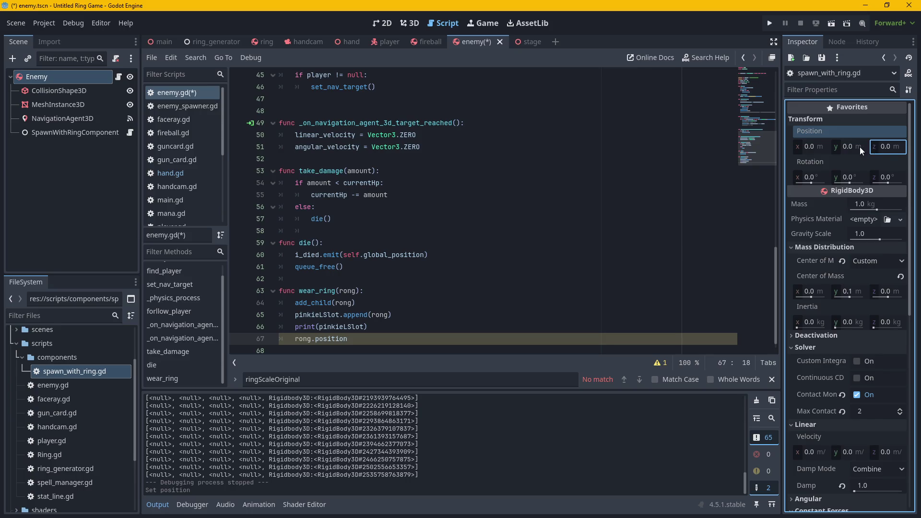
{"action": "left_click", "coordinate": [381, 341]}
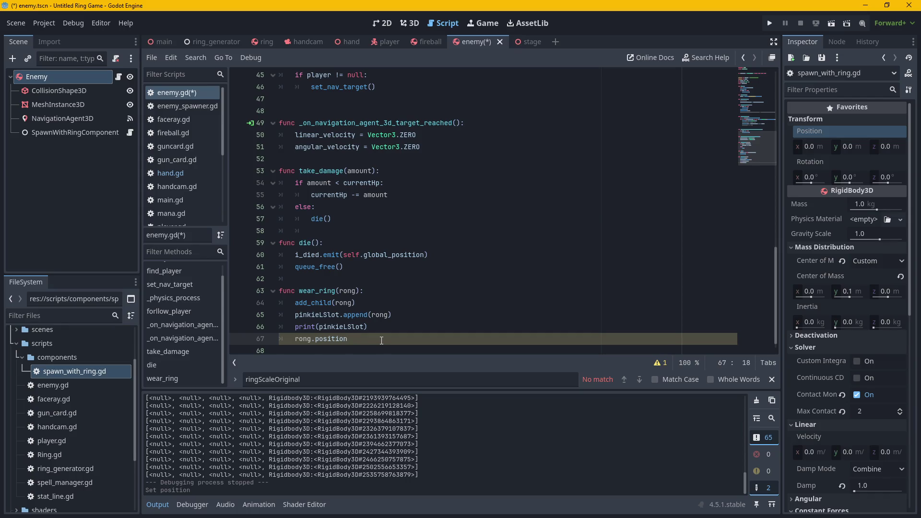
Complete the line as rong.position = Vector3(), removing a stray 'new' keyword.
{"action": "type", "text": " = vec"}
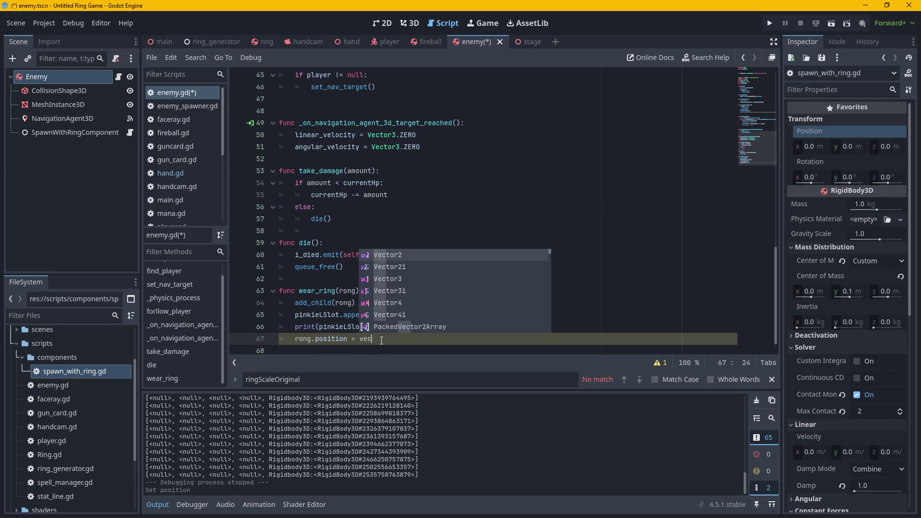
{"action": "key", "text": "Down"}
{"action": "key", "text": "Down"}
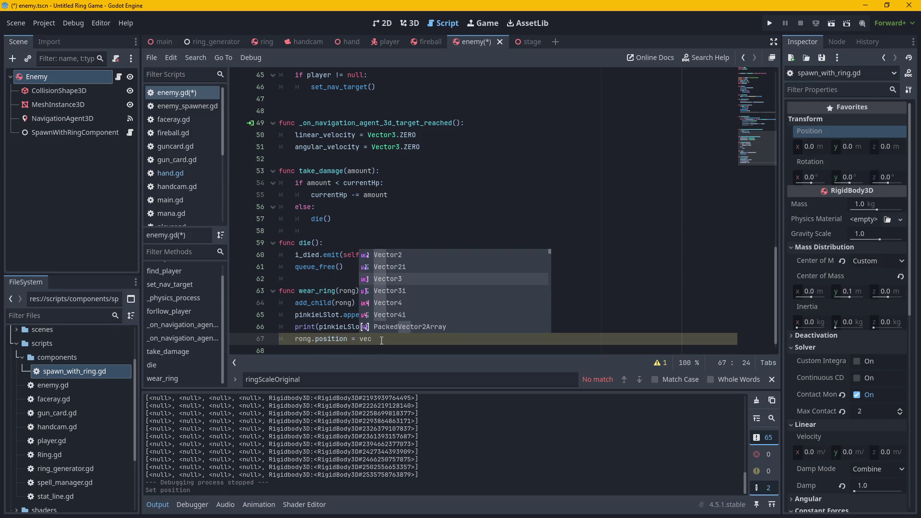
{"action": "key", "text": "Return"}
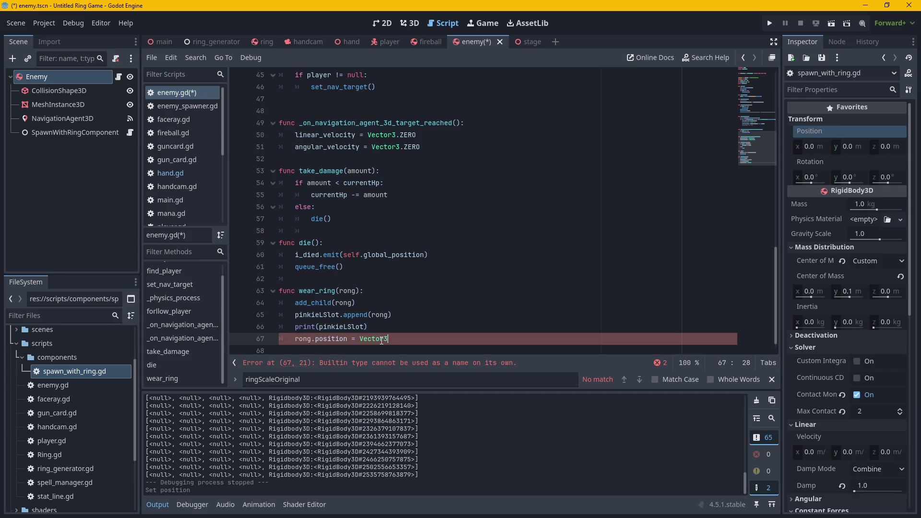
{"action": "key", "text": "Left"}
{"action": "key", "text": "Left"}
{"action": "key", "text": "Left"}
{"action": "type", "text": "new"}
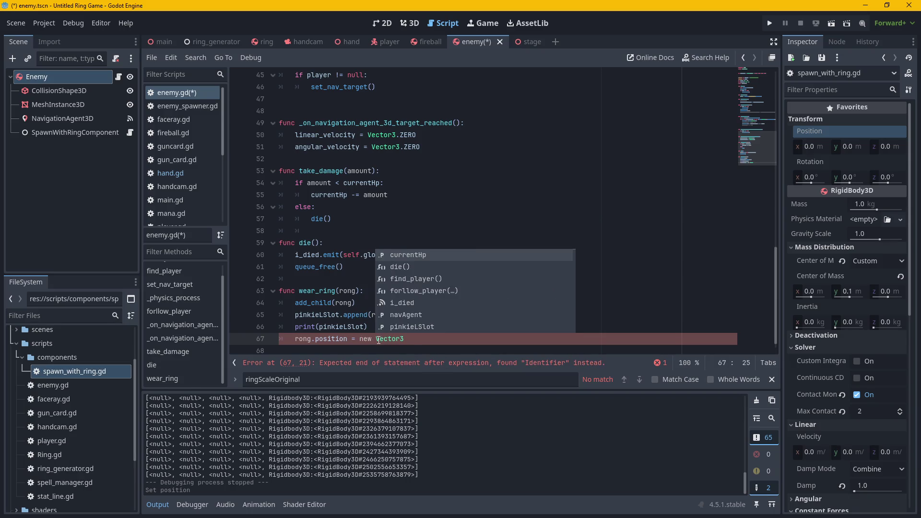
{"action": "left_click", "coordinate": [376, 339]}
{"action": "left_click", "coordinate": [425, 342]}
{"action": "type", "text": "("}
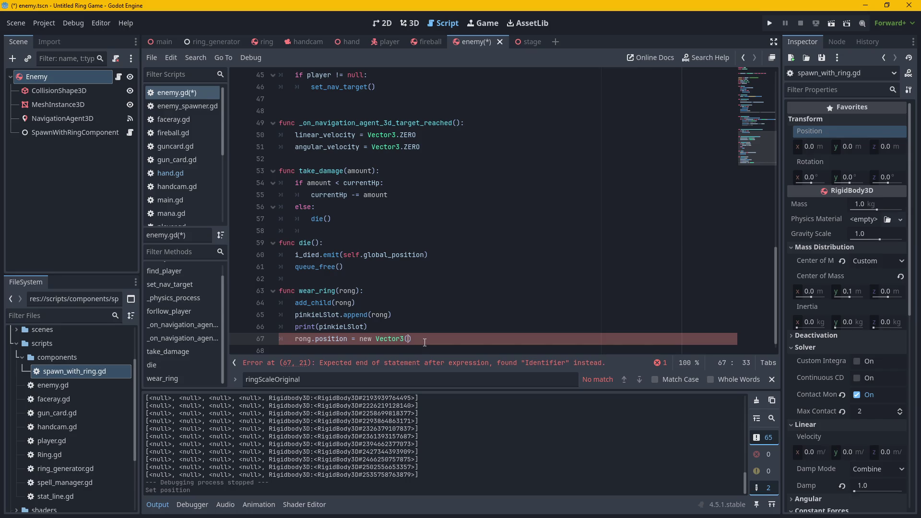
{"action": "left_click_drag", "start_coordinate": [376, 339], "coordinate": [359, 341]}
{"action": "key", "text": "BackSpace"}
{"action": "left_click", "coordinate": [391, 340]}
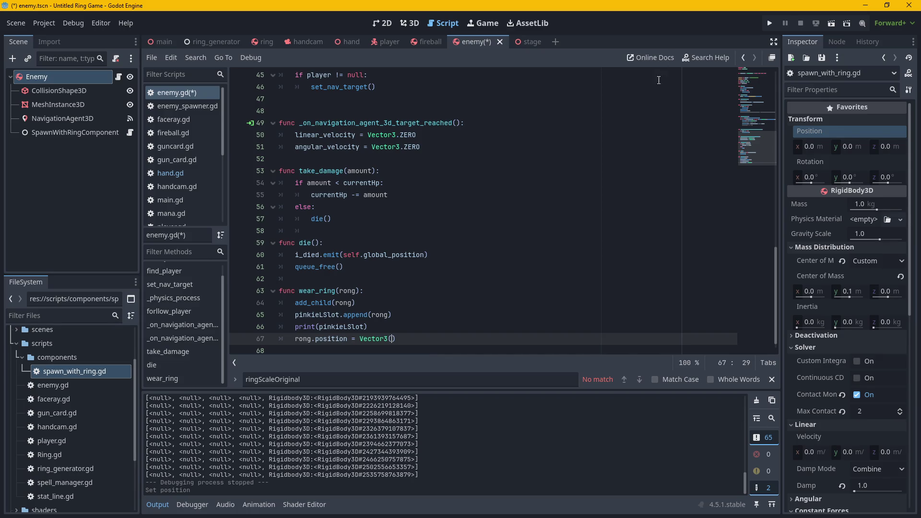
Check the enemy scene in the 3D view, then return to enemy.gd.
{"action": "left_click", "coordinate": [410, 23]}
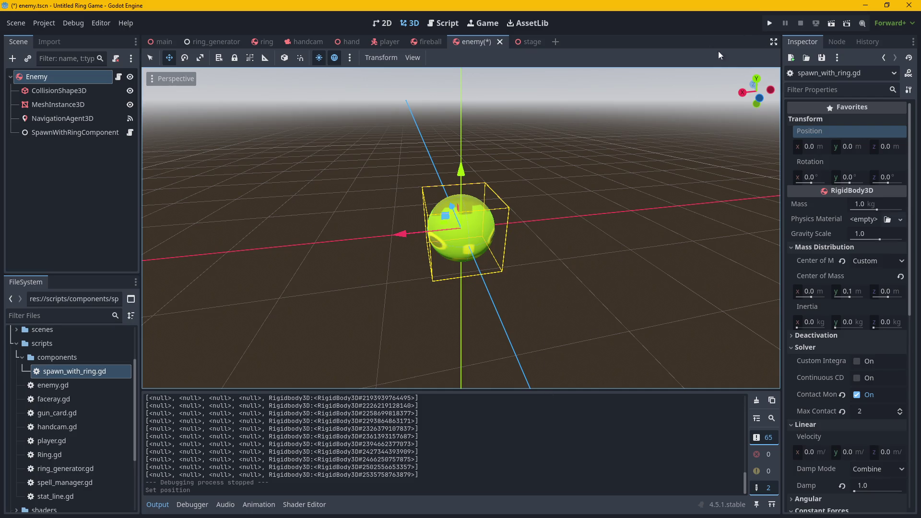
{"action": "mouse_move", "coordinate": [509, 41]}
{"action": "left_click", "coordinate": [435, 25]}
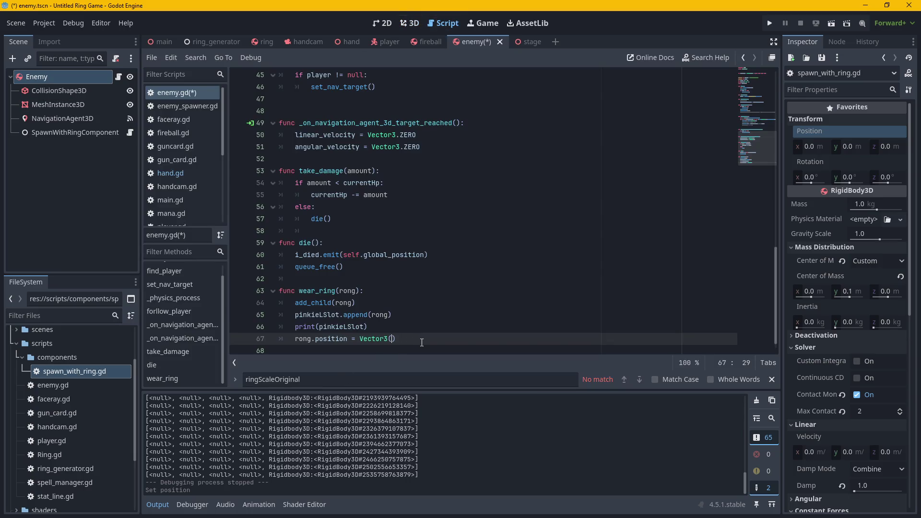
Set the ring position to Vector3(0, 0, -.5) and run the game.
{"action": "type", "text": "0, 0, -1"}
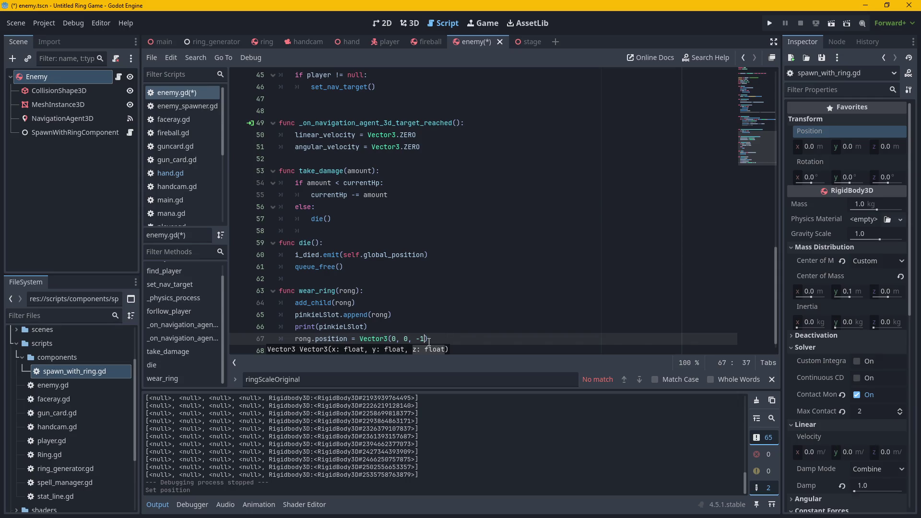
{"action": "type", "text": "5"}
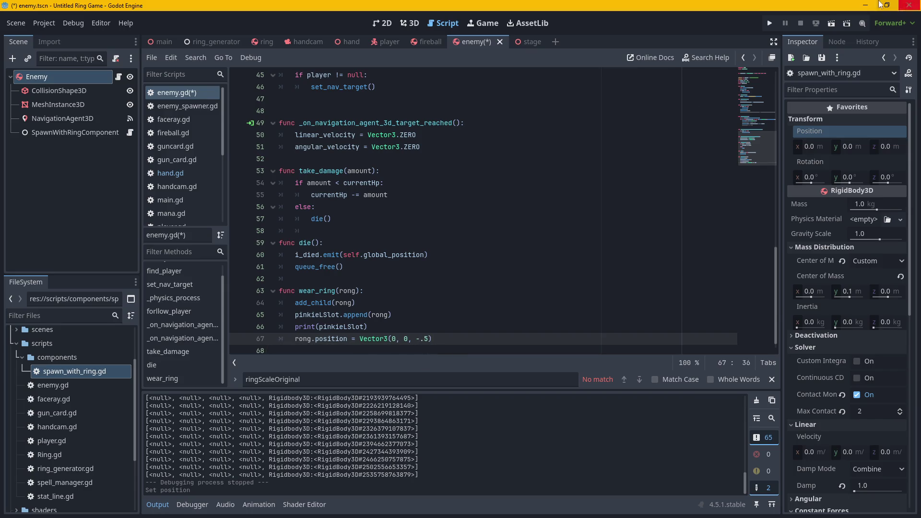
{"action": "left_click", "coordinate": [769, 23]}
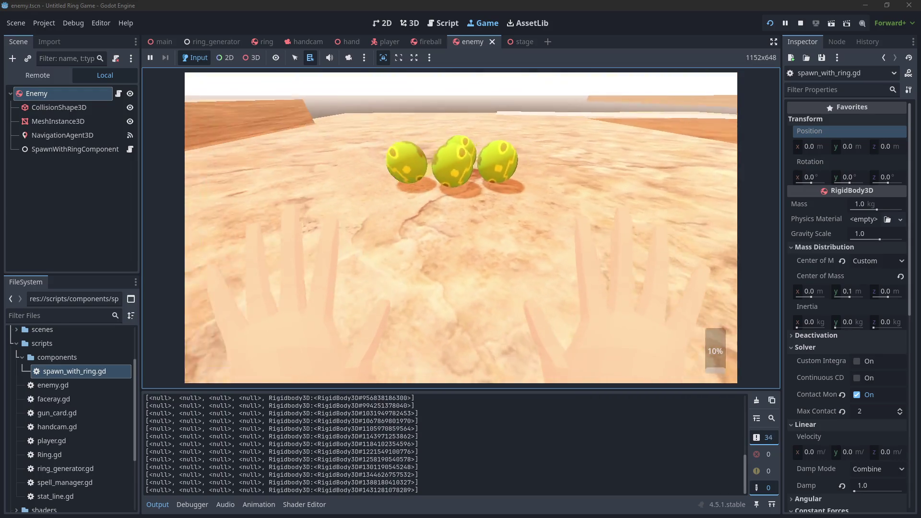
Stop and relaunch the game twice to test the ring offset Vector3(0, 0, -.1).
{"action": "key", "text": "F8"}
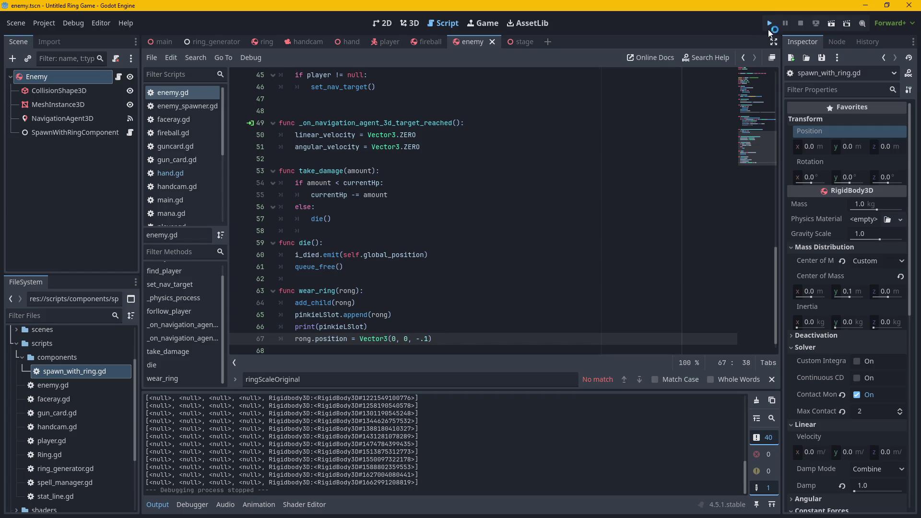
{"action": "left_click", "coordinate": [769, 23]}
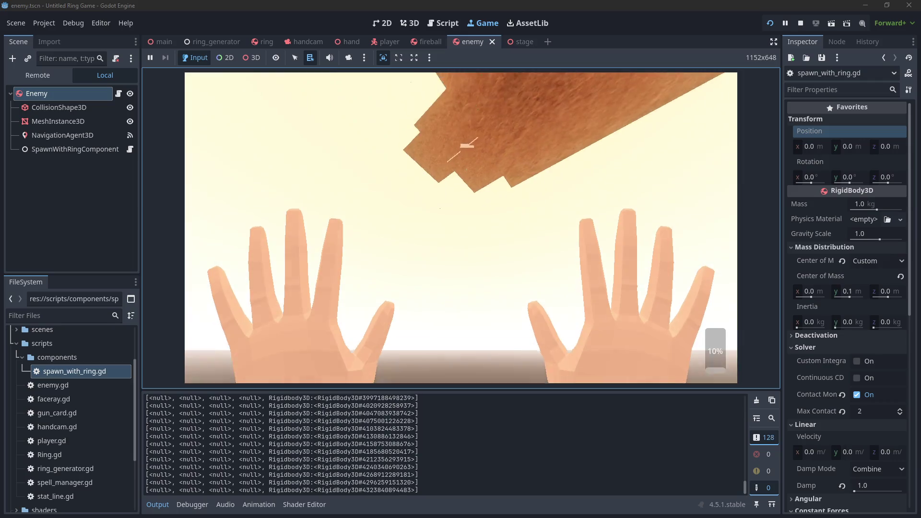
{"action": "key", "text": "F8"}
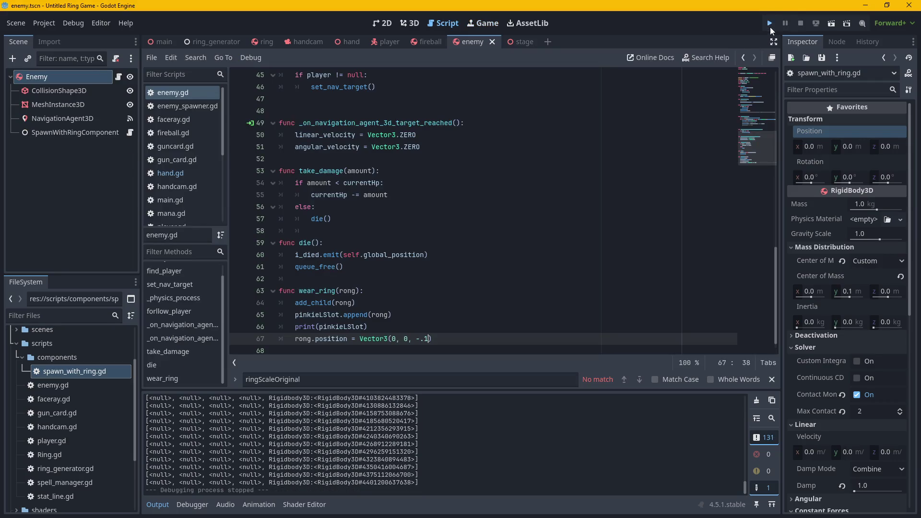
{"action": "left_click", "coordinate": [769, 23]}
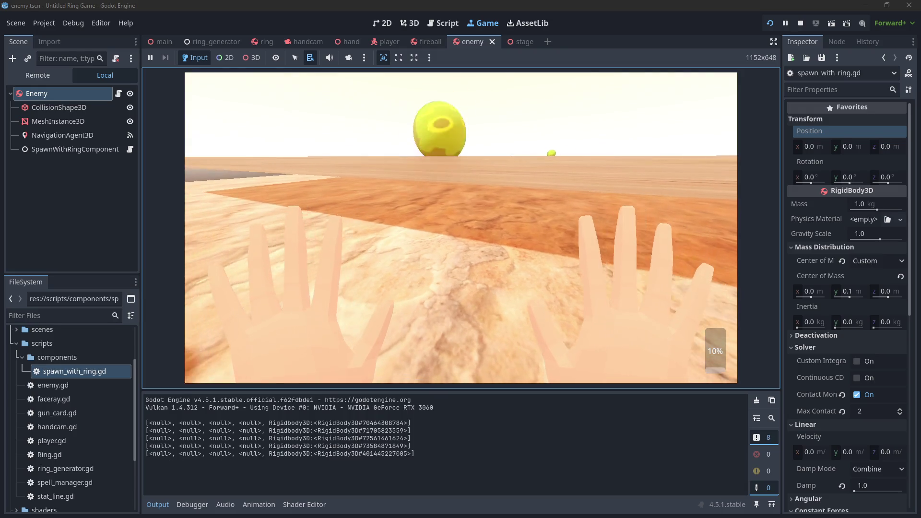
{"action": "key", "text": "F8"}
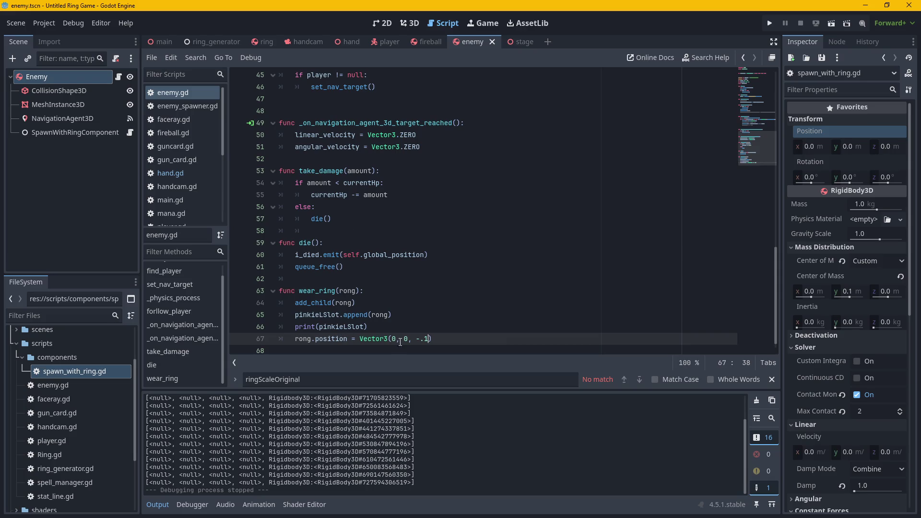
{"action": "left_click", "coordinate": [381, 304]}
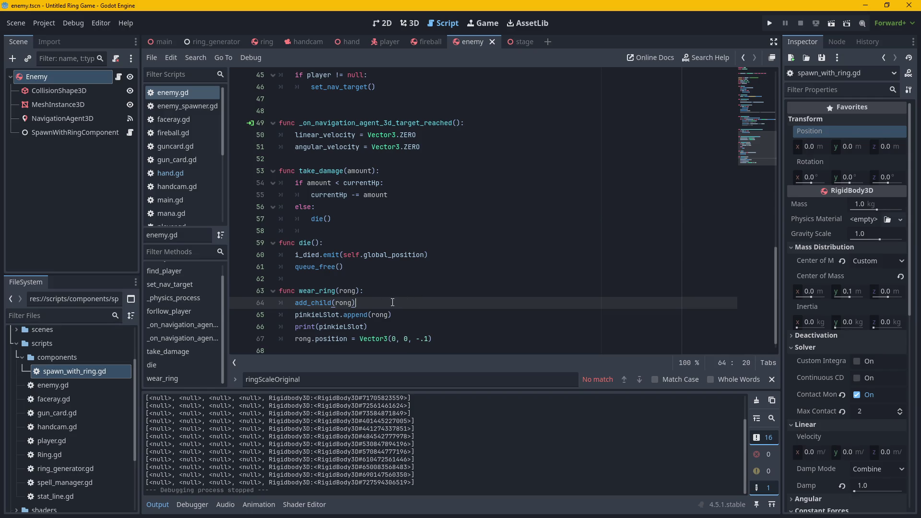
Start a rong.freeze line after add_child(rong), then delete it again.
{"action": "key", "text": "Return"}
{"action": "type", "text": "rong"}
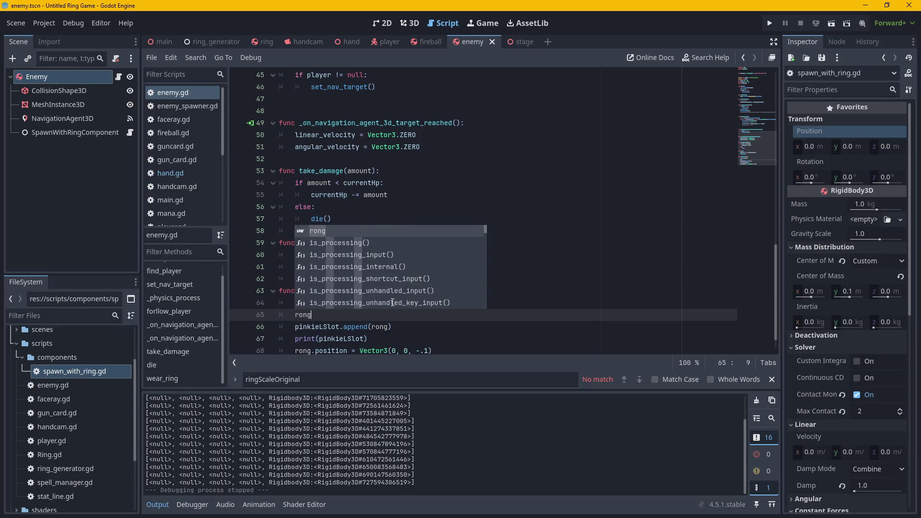
{"action": "type", "text": "."}
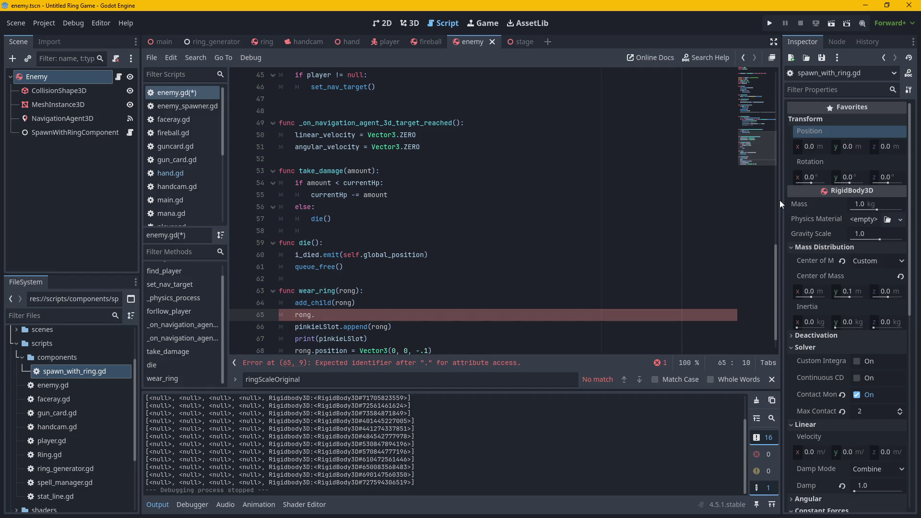
{"action": "type", "text": "freeze"}
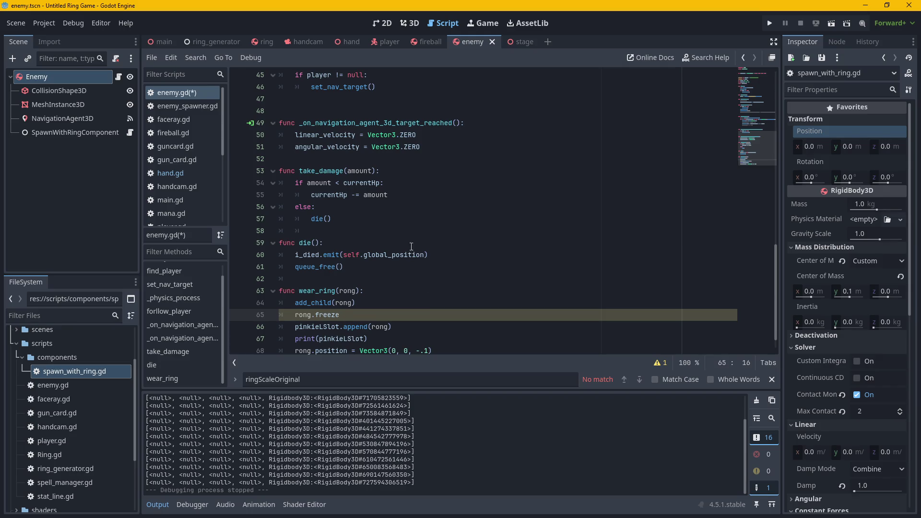
{"action": "mouse_move", "coordinate": [386, 151]}
{"action": "key", "text": "ctrl+BackSpace"}
{"action": "key", "text": "BackSpace"}
{"action": "key", "text": "BackSpace"}
{"action": "key", "text": "BackSpace"}
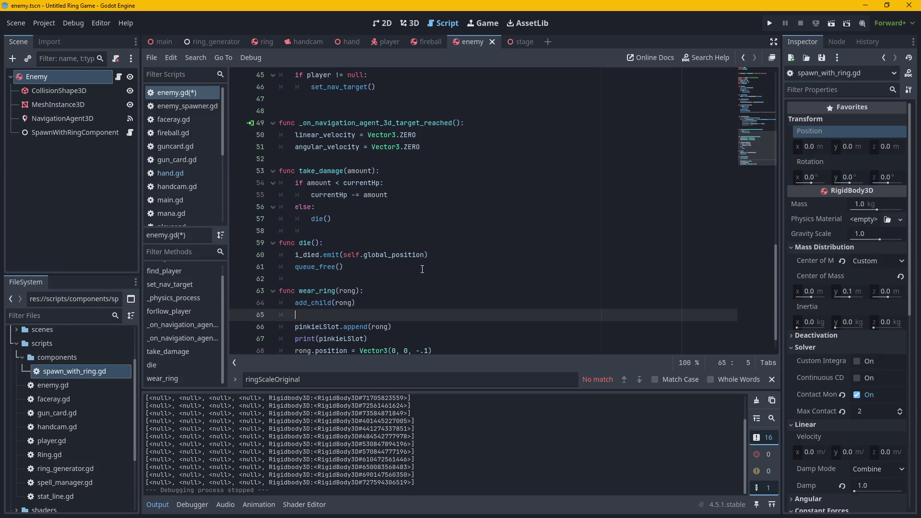
{"action": "key", "text": "BackSpace"}
{"action": "key", "text": "BackSpace"}
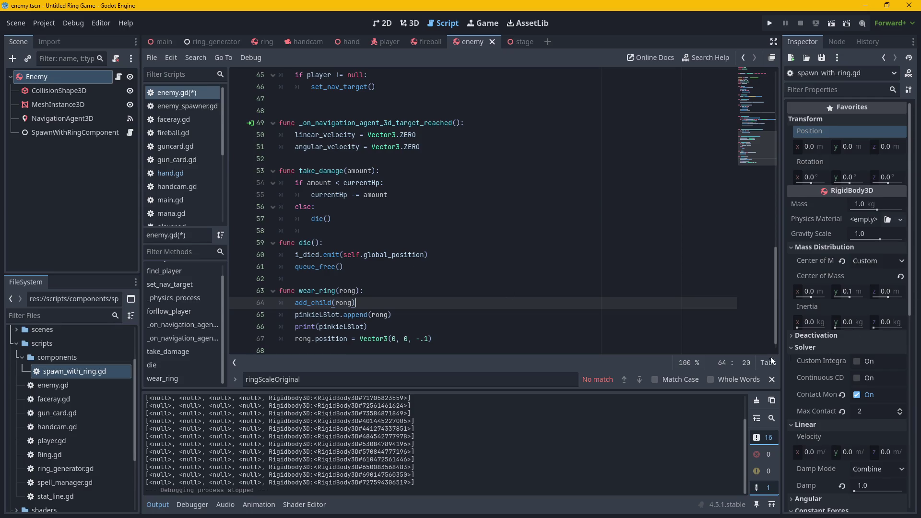
{"action": "scroll", "coordinate": [479, 297], "scroll_direction": "down", "scroll_amount": 1}
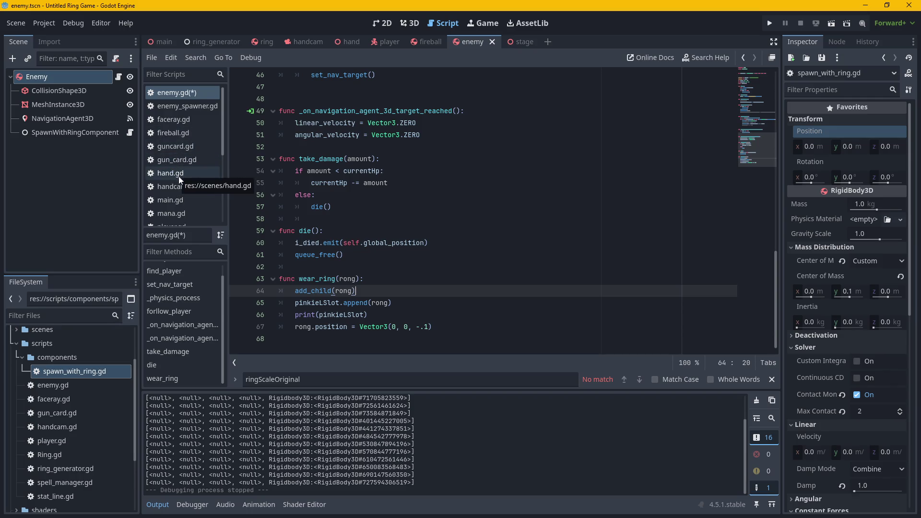
Add rong.freeze = true below add_child(rong) and open Ring.gd.
{"action": "key", "text": "Return"}
{"action": "type", "text": "rong.freeze = "}
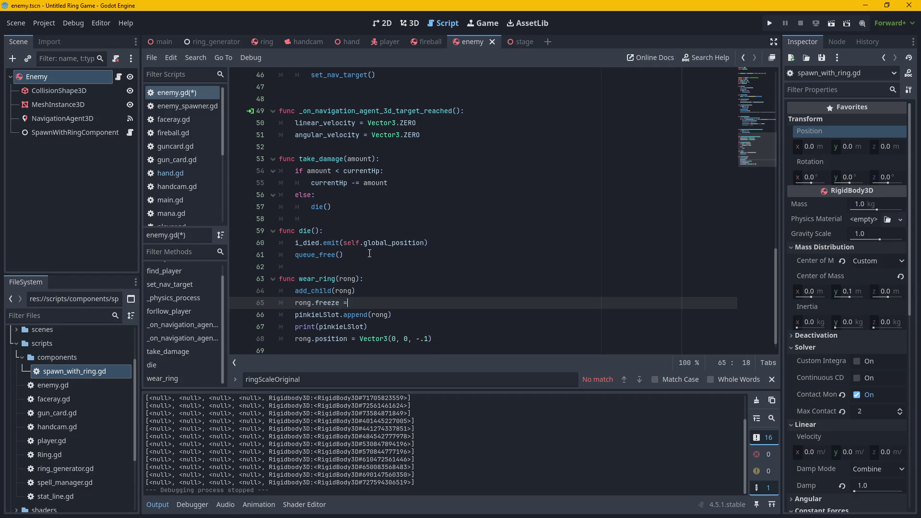
{"action": "type", "text": "true"}
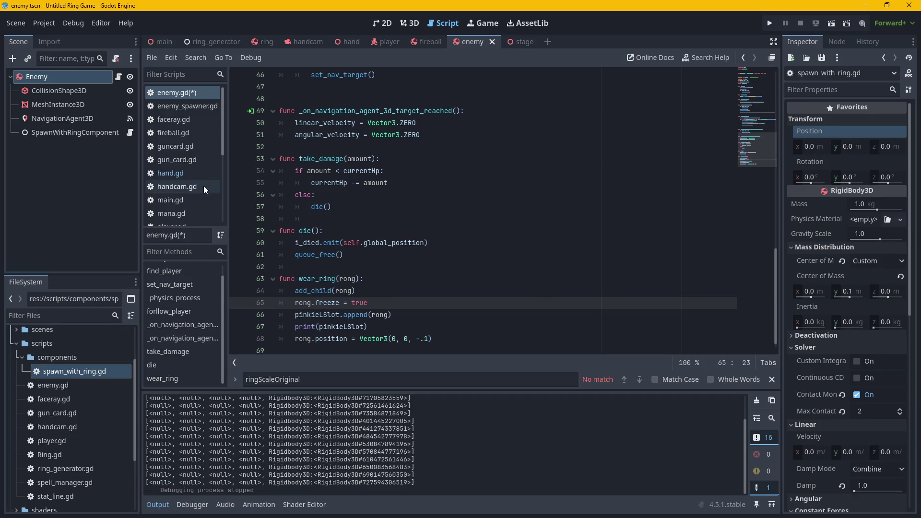
{"action": "scroll", "coordinate": [184, 211], "scroll_direction": "down", "scroll_amount": 2}
{"action": "left_click", "coordinate": [170, 205]}
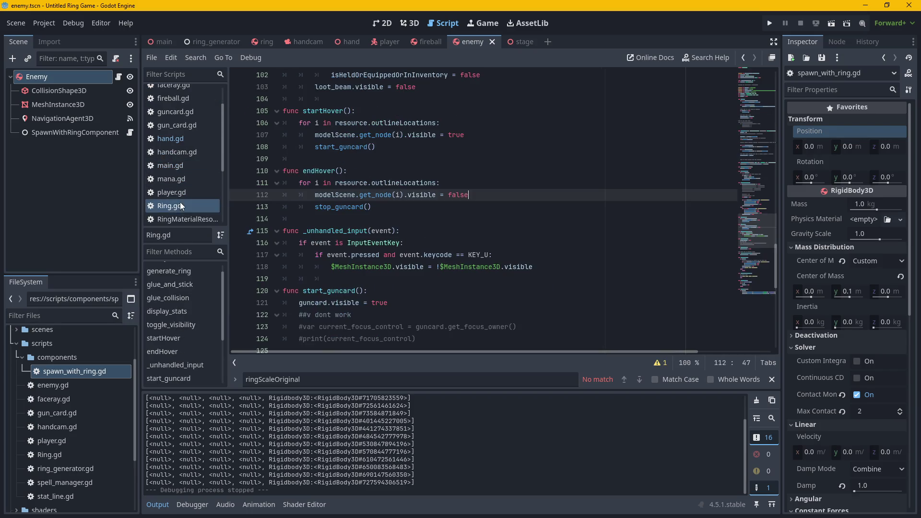
Filter the Inspector properties by 'free' to reveal Freeze and Freeze Mode.
{"action": "left_click", "coordinate": [826, 90]}
{"action": "type", "text": "free"}
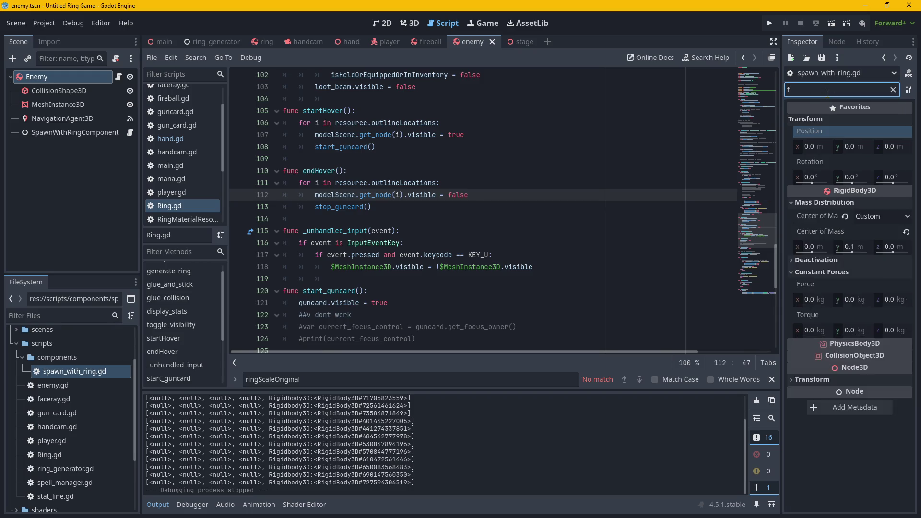
{"action": "left_click", "coordinate": [825, 131]}
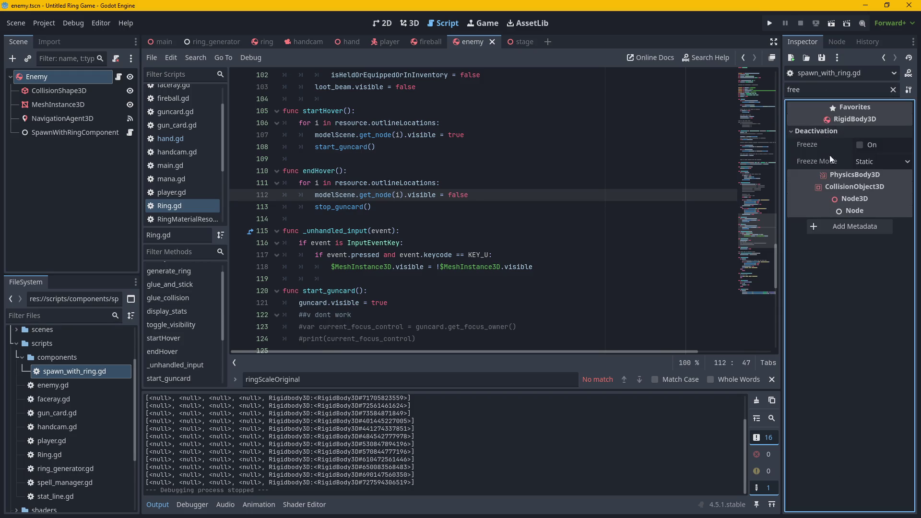
{"action": "mouse_move", "coordinate": [813, 143]}
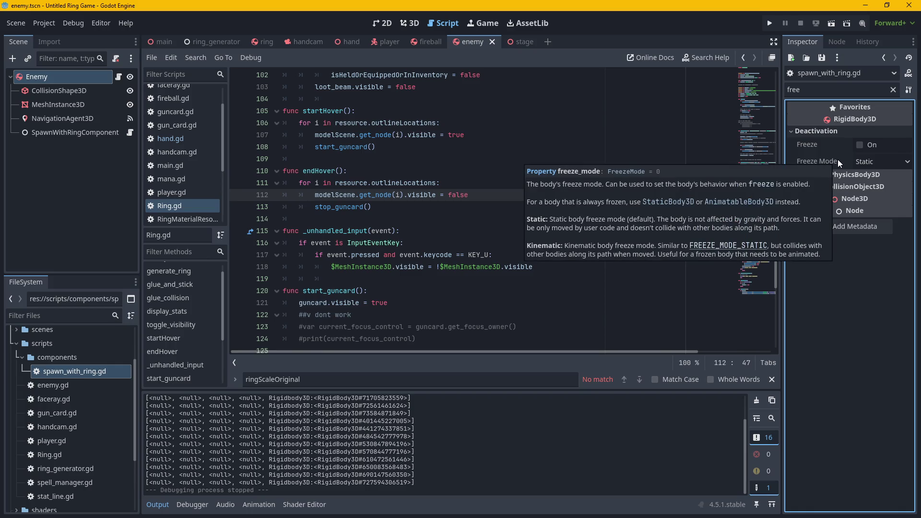
Browse Ring.gd's code and method list, then switch to hand.gd.
{"action": "left_click", "coordinate": [380, 210]}
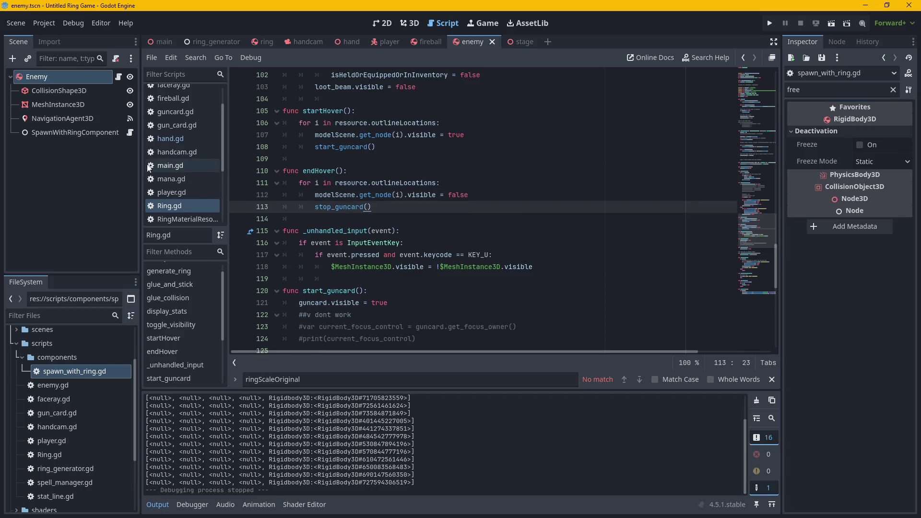
{"action": "left_click", "coordinate": [182, 212]}
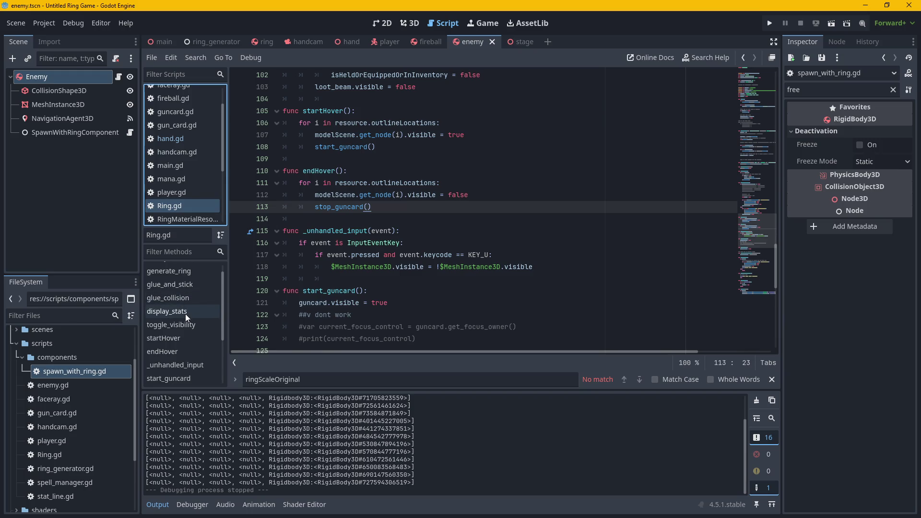
{"action": "scroll", "coordinate": [182, 306], "scroll_direction": "up", "scroll_amount": 1}
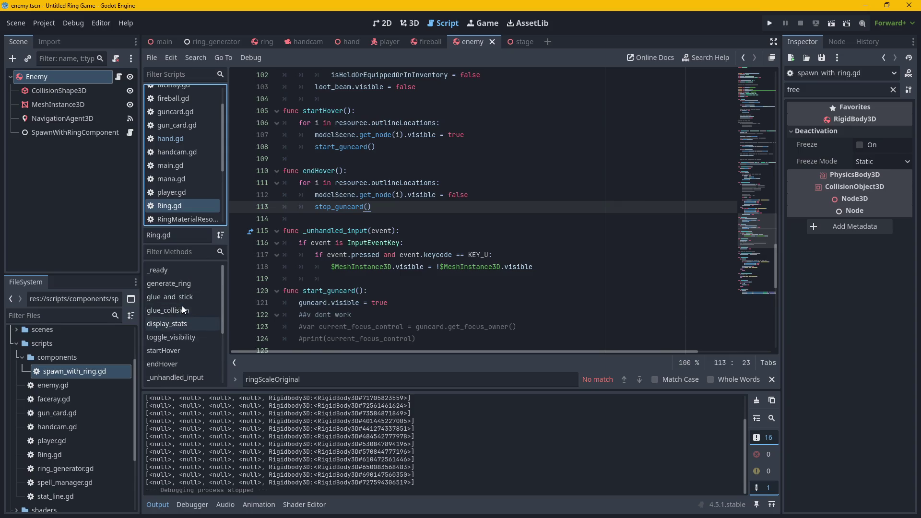
{"action": "scroll", "coordinate": [189, 306], "scroll_direction": "down", "scroll_amount": 2}
{"action": "scroll", "coordinate": [186, 297], "scroll_direction": "down", "scroll_amount": 2}
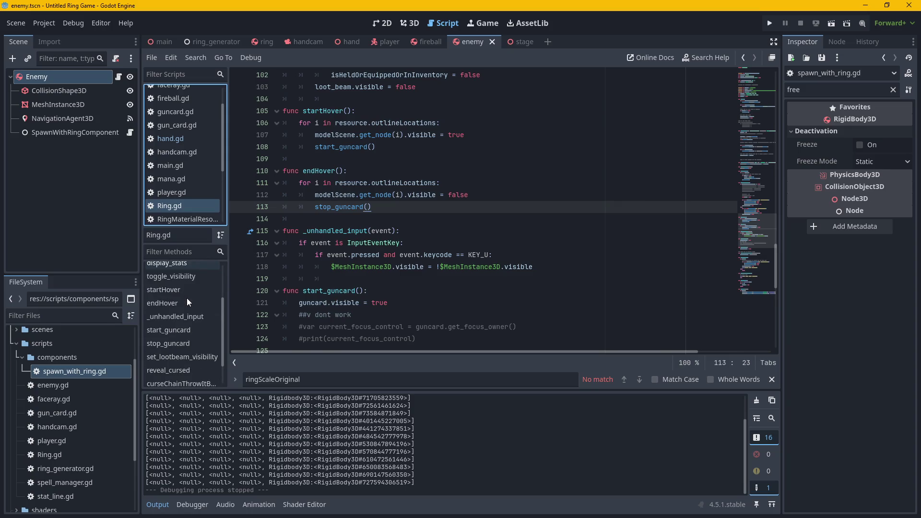
{"action": "scroll", "coordinate": [182, 365], "scroll_direction": "down", "scroll_amount": 2}
{"action": "scroll", "coordinate": [177, 298], "scroll_direction": "up", "scroll_amount": 5}
{"action": "scroll", "coordinate": [177, 297], "scroll_direction": "down", "scroll_amount": 5}
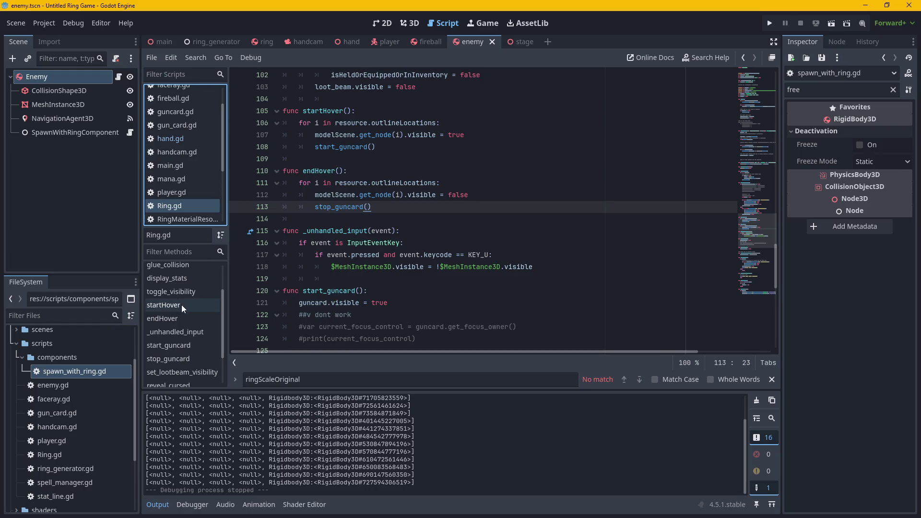
{"action": "scroll", "coordinate": [177, 333], "scroll_direction": "up", "scroll_amount": 1}
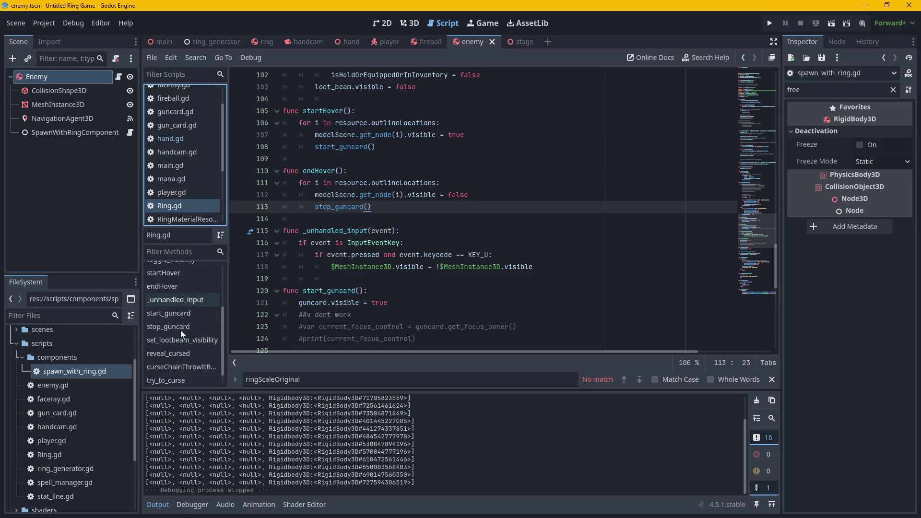
{"action": "scroll", "coordinate": [177, 321], "scroll_direction": "up", "scroll_amount": 5}
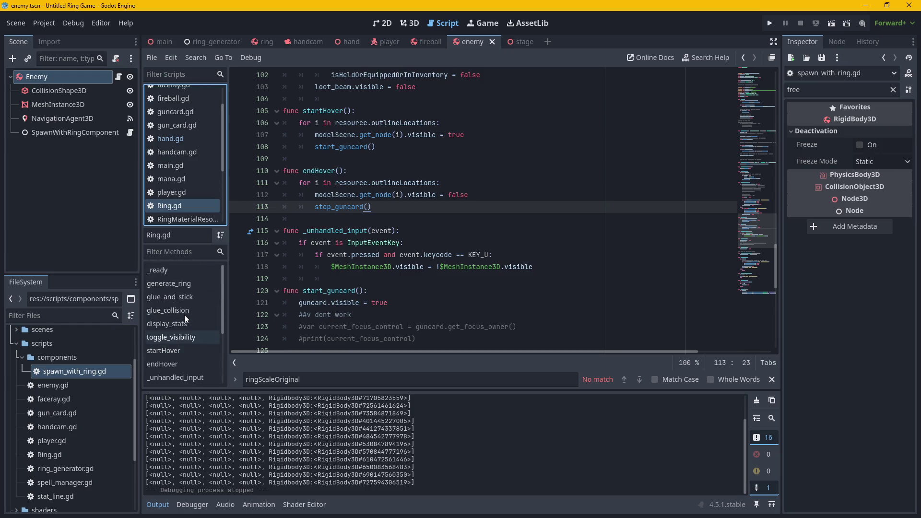
{"action": "left_click", "coordinate": [170, 139]}
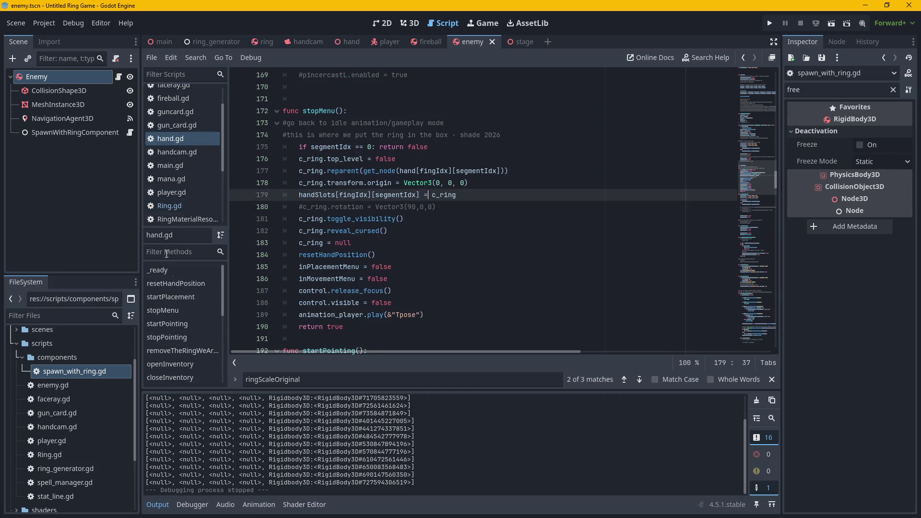
Jump to stopMenu in hand.gd and inspect the handSlots assignment line.
{"action": "scroll", "coordinate": [177, 293], "scroll_direction": "down", "scroll_amount": 1}
{"action": "left_click", "coordinate": [175, 296]}
{"action": "scroll", "coordinate": [491, 253], "scroll_direction": "down", "scroll_amount": 2}
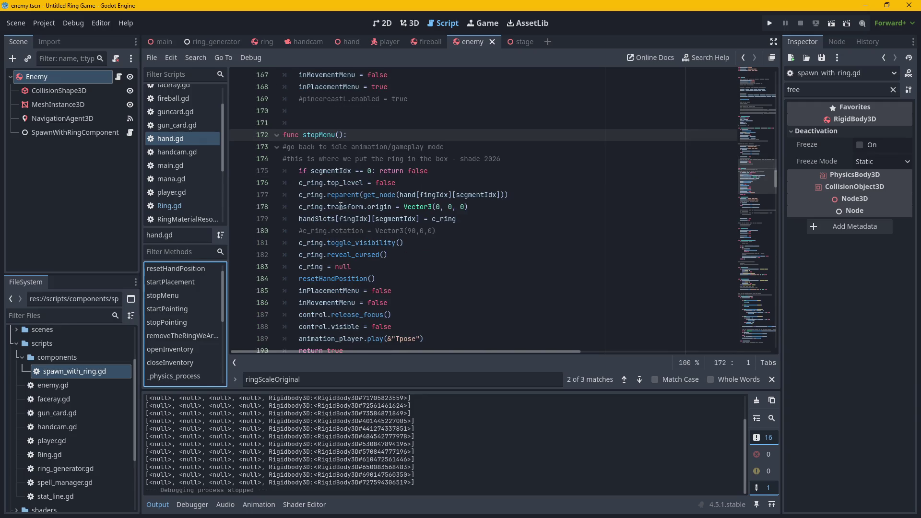
{"action": "left_click", "coordinate": [316, 220]}
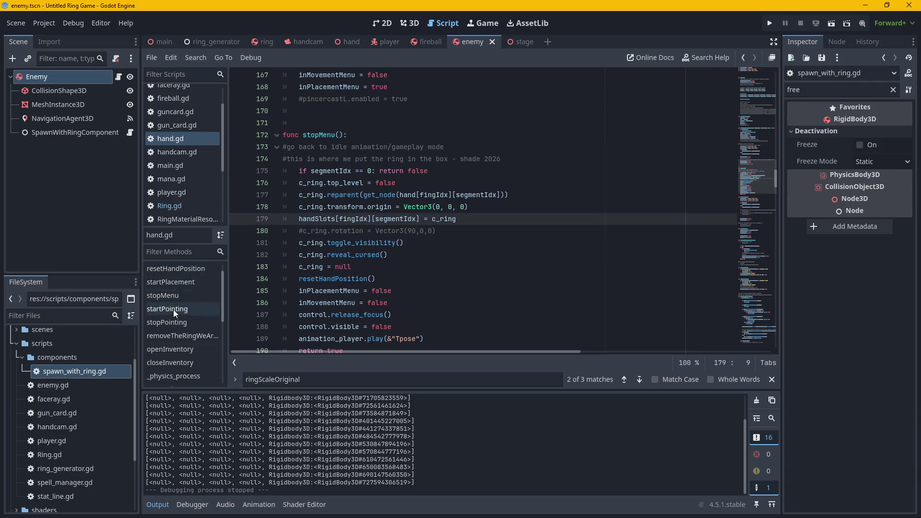
Read Ring.gd's toggle_visibility, which freezes the ring and shows its loot beam.
{"action": "left_click", "coordinate": [181, 206]}
{"action": "left_click", "coordinate": [181, 322]}
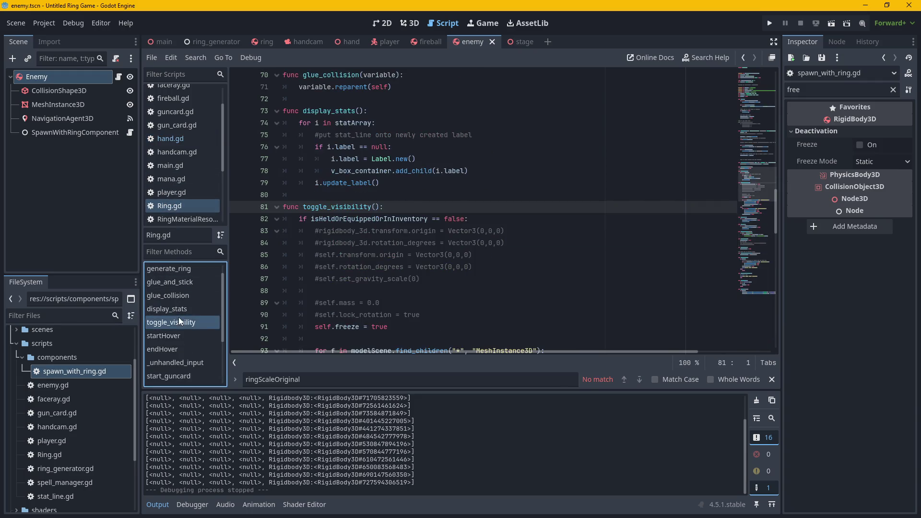
{"action": "scroll", "coordinate": [379, 237], "scroll_direction": "down", "scroll_amount": 1}
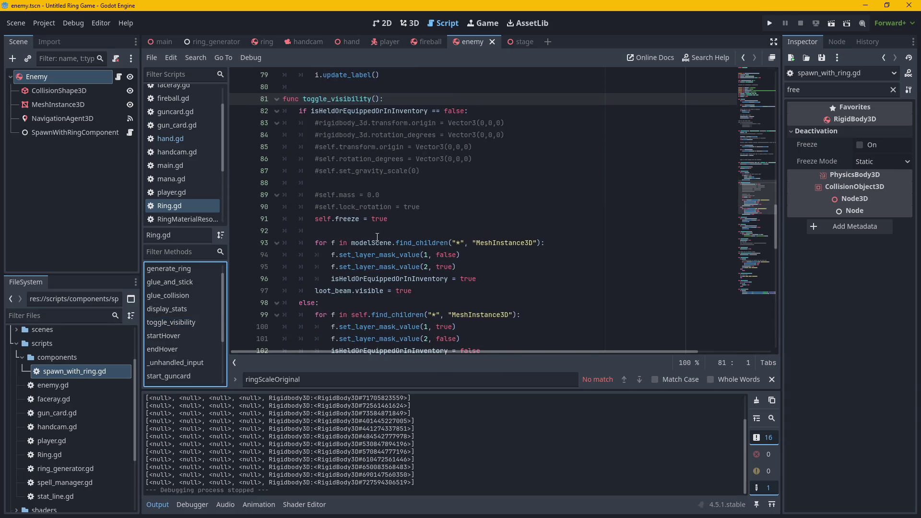
{"action": "left_click", "coordinate": [366, 222]}
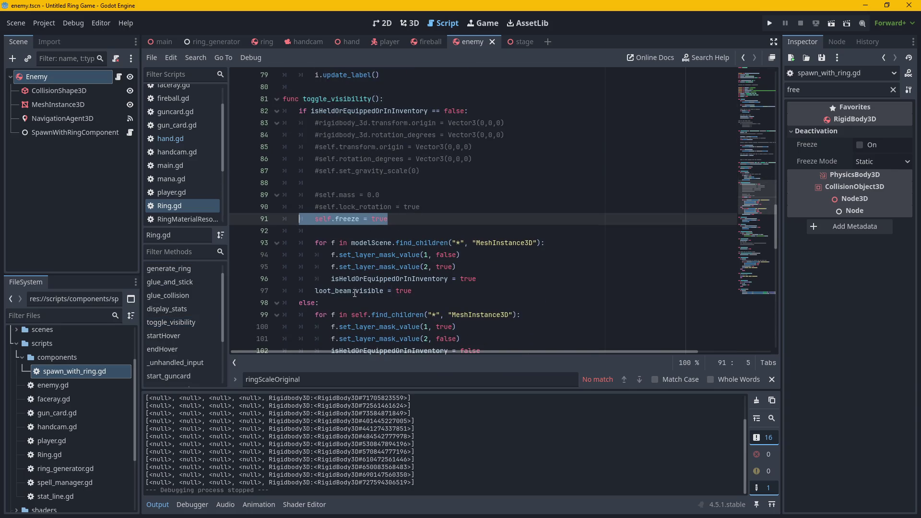
{"action": "left_click", "coordinate": [548, 279]}
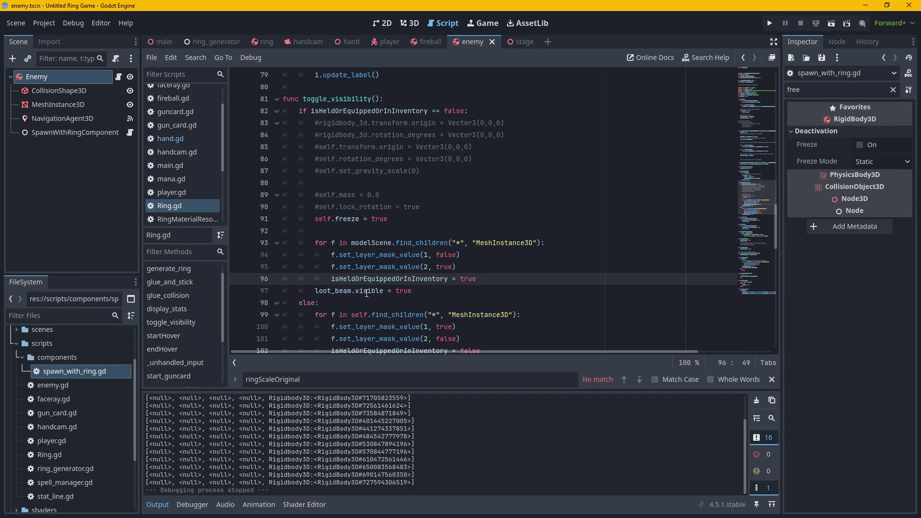
{"action": "scroll", "coordinate": [398, 294], "scroll_direction": "down", "scroll_amount": 2}
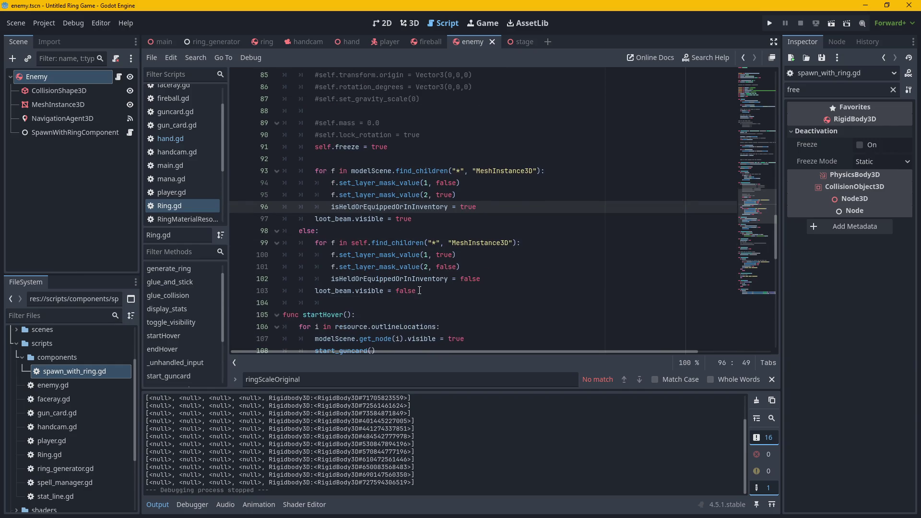
{"action": "left_click_drag", "start_coordinate": [420, 291], "coordinate": [339, 147]}
{"action": "scroll", "coordinate": [347, 189], "scroll_direction": "up", "scroll_amount": 4}
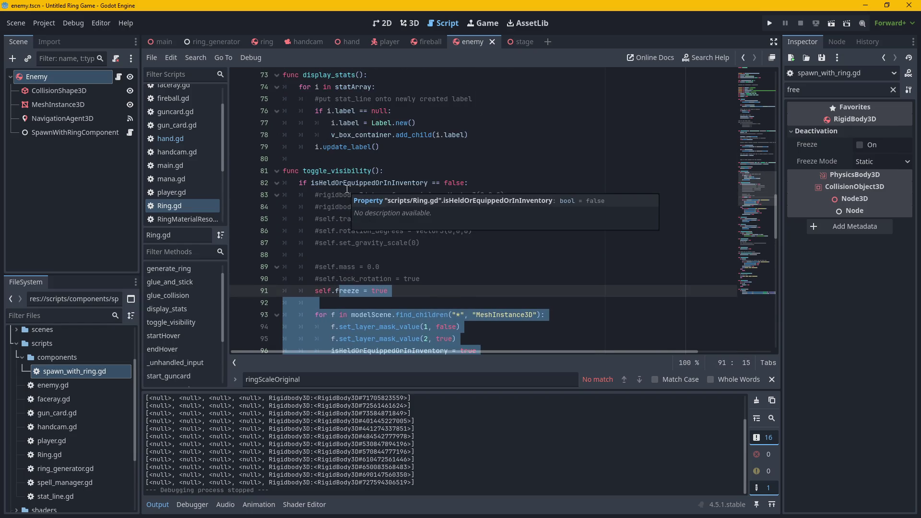
Return to enemy.gd via hand.gd and select freeze = true on line 65.
{"action": "left_click", "coordinate": [172, 139]}
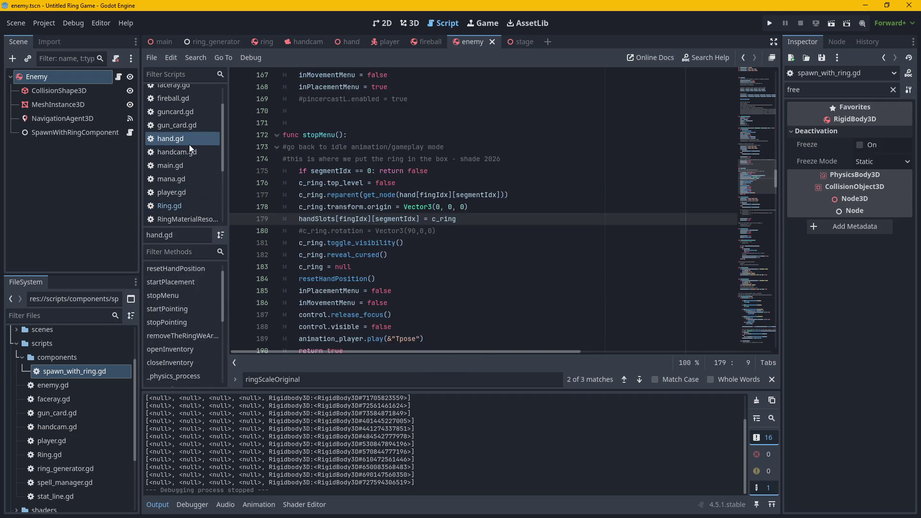
{"action": "scroll", "coordinate": [189, 96], "scroll_direction": "up", "scroll_amount": 2}
{"action": "left_click", "coordinate": [188, 94]}
{"action": "mouse_move", "coordinate": [371, 305]}
{"action": "left_mouse_down"}
{"action": "mouse_move", "coordinate": [328, 292]}
{"action": "mouse_move", "coordinate": [312, 312]}
{"action": "mouse_move", "coordinate": [316, 300]}
{"action": "left_mouse_up"}
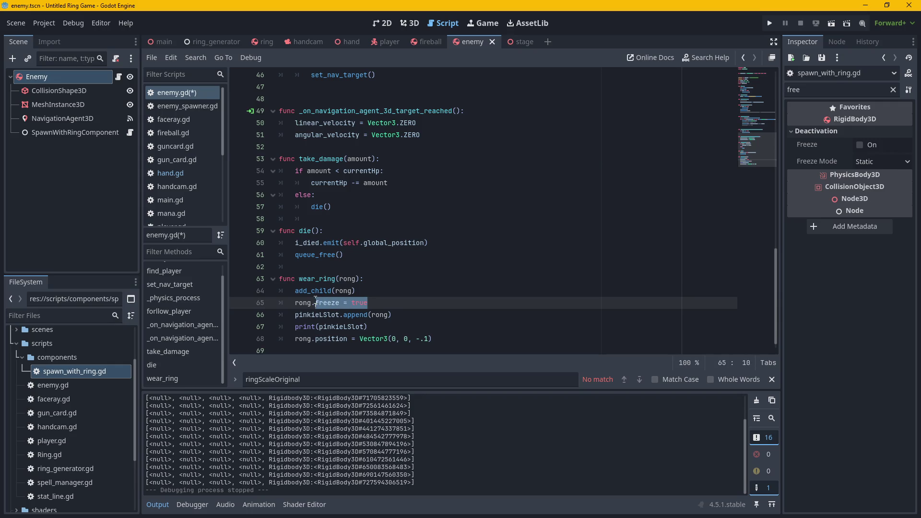
Replace freeze = true with toggle_visibility() on line 65 and run the project.
{"action": "type", "text": "toggle"}
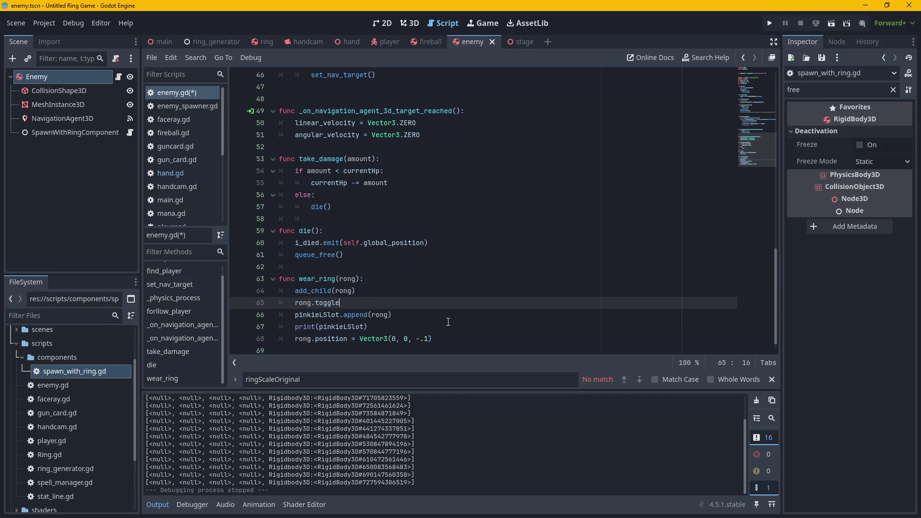
{"action": "type", "text": "_visibil"}
{"action": "type", "text": "ity("}
{"action": "left_click", "coordinate": [774, 24]}
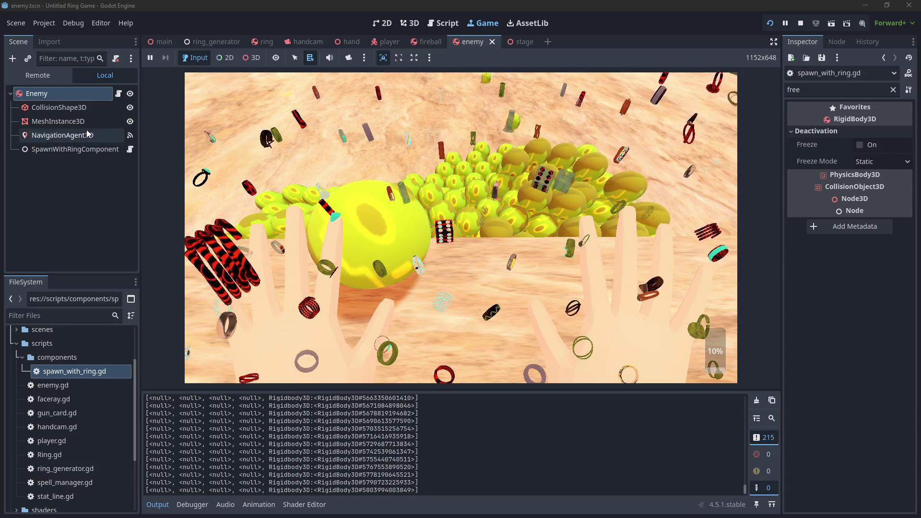
Watch the rings in the running game, then snip the whole game view.
{"action": "left_click_drag", "start_coordinate": [185, 73], "coordinate": [736, 383]}
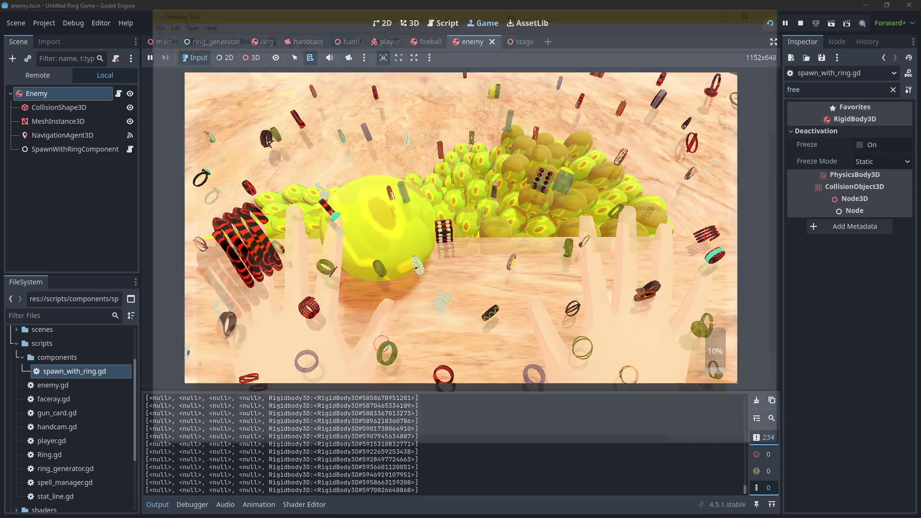
Copy the game snip to the clipboard, close Snipping Tool unsaved, and refocus the game.
{"action": "right_click", "coordinate": [389, 178]}
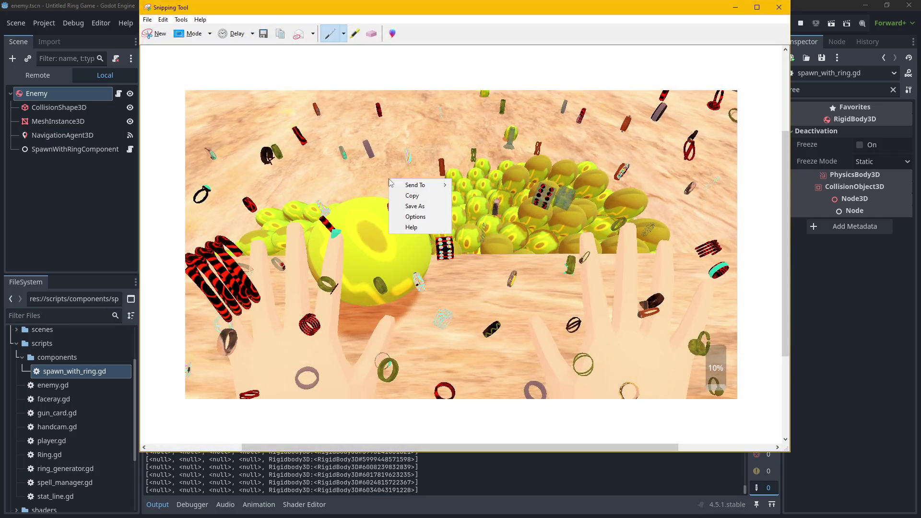
{"action": "left_click", "coordinate": [408, 196]}
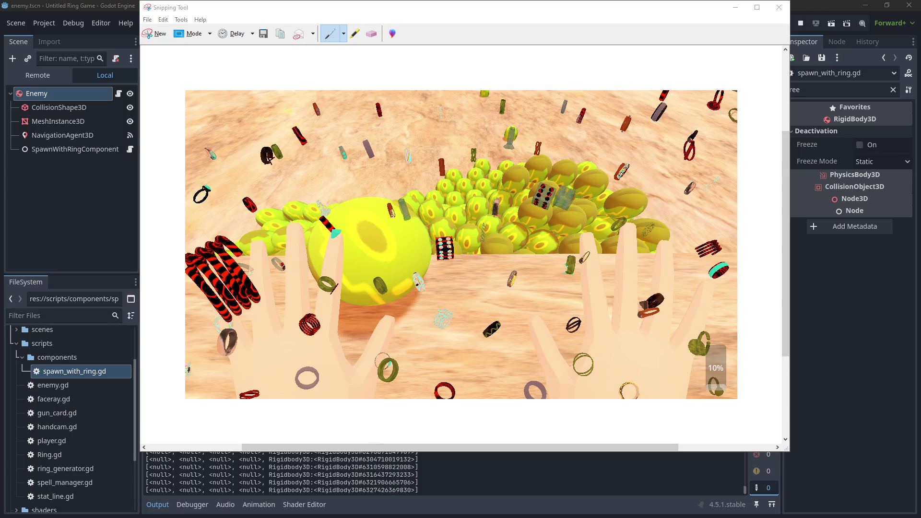
{"action": "left_click", "coordinate": [779, 8]}
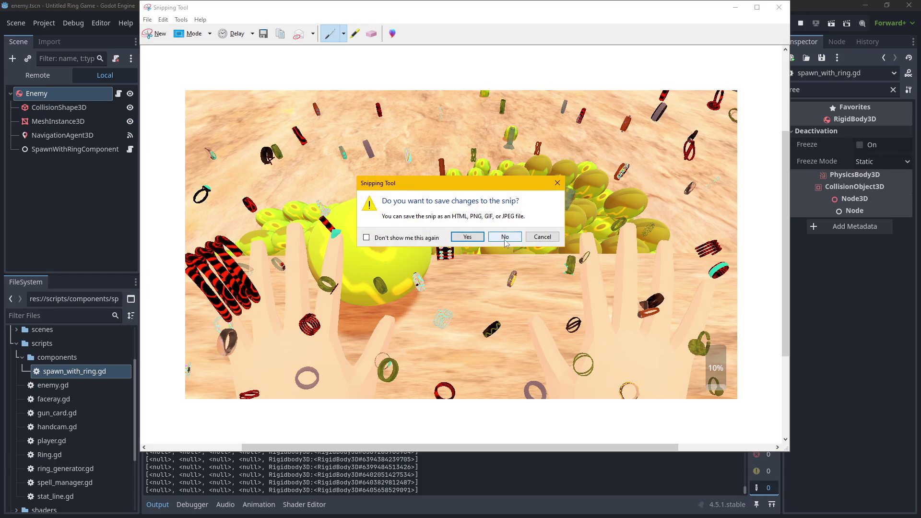
{"action": "left_click", "coordinate": [497, 235]}
{"action": "left_click", "coordinate": [452, 226]}
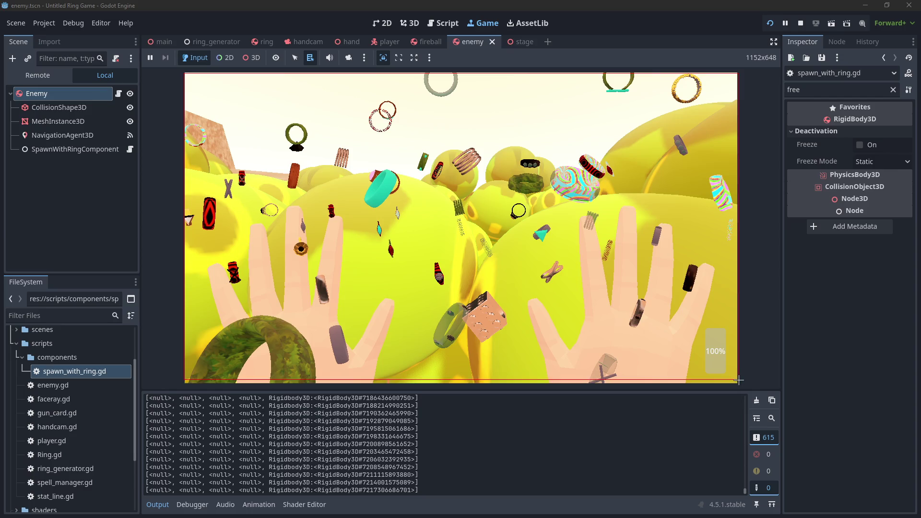
Capture the running game view as a snip and copy it to the clipboard.
{"action": "left_click_drag", "start_coordinate": [738, 379], "coordinate": [739, 380]}
{"action": "right_click", "coordinate": [401, 244]}
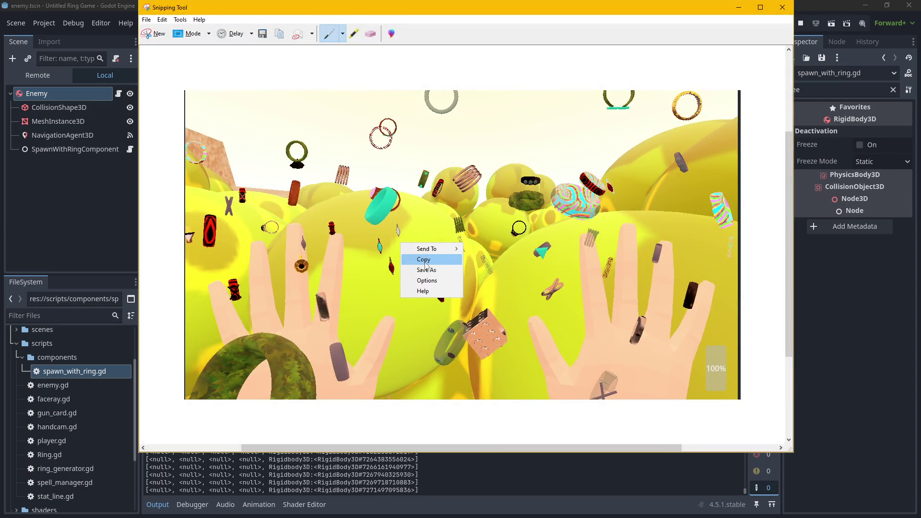
{"action": "left_click", "coordinate": [424, 260]}
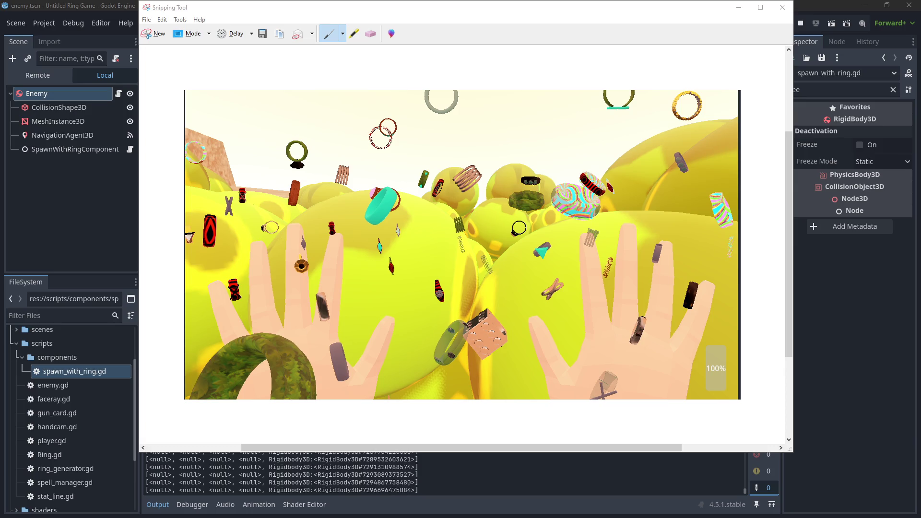
Close Snipping Tool without saving the snip and return focus to the game.
{"action": "left_click", "coordinate": [782, 7]}
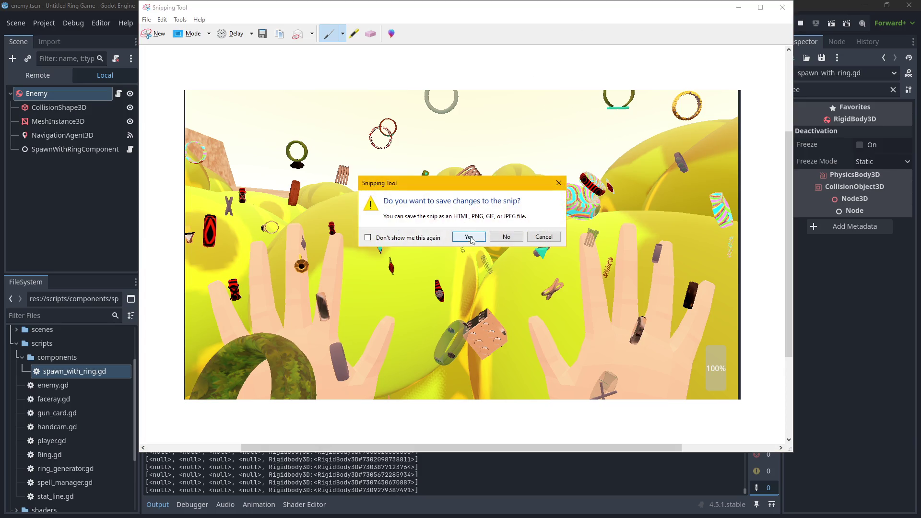
{"action": "left_click", "coordinate": [503, 238]}
{"action": "left_click", "coordinate": [439, 260]}
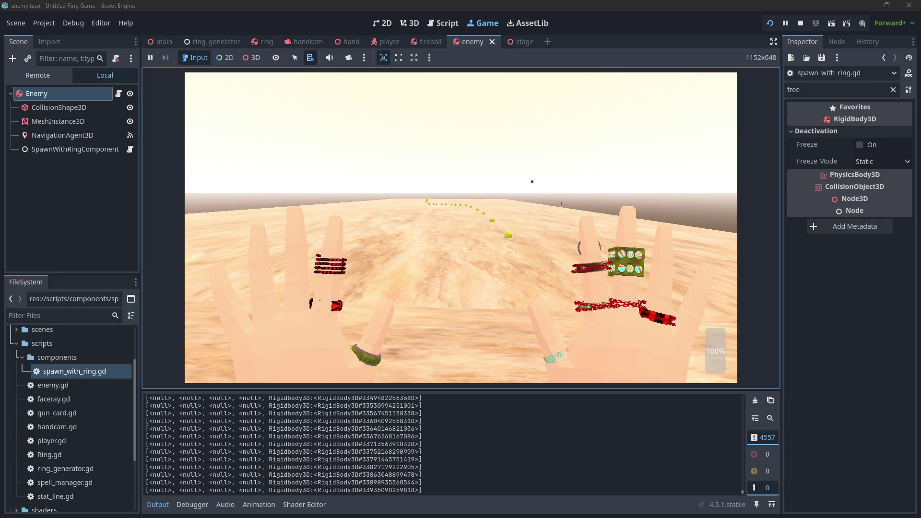
Stop the test run once both hands are wearing collected rings.
{"action": "key", "text": "F8"}
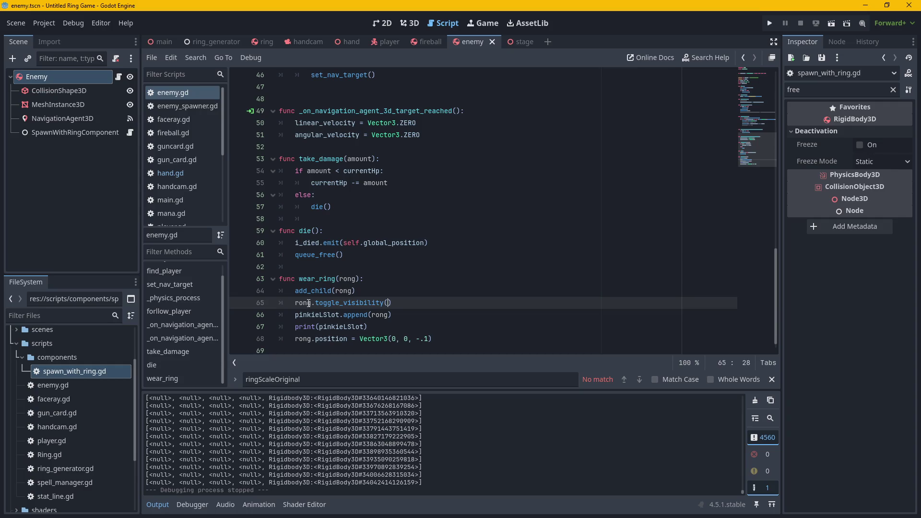
Insert a comment line in wear_ring and comment out rong.toggle_visibility().
{"action": "key", "text": "ctrl+shift+Return"}
{"action": "type", "text": "#really cool effect"}
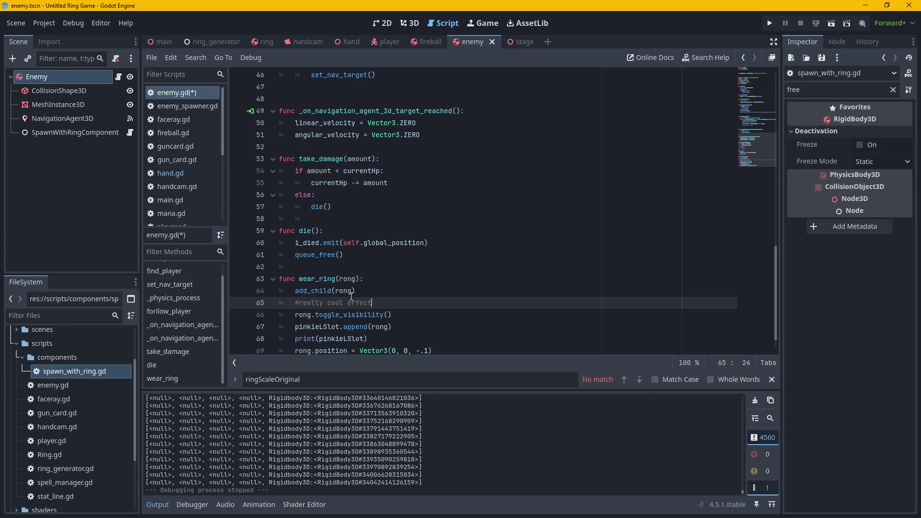
{"action": "key", "text": "Down"}
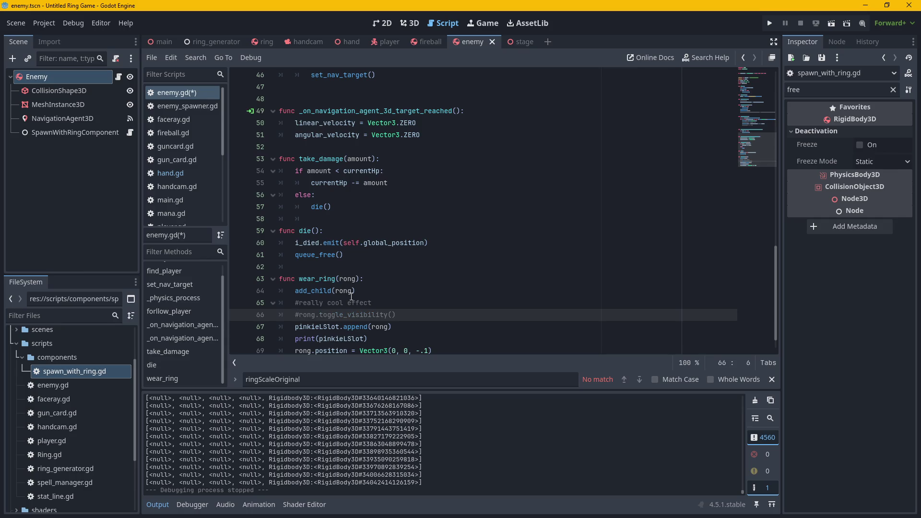
{"action": "key", "text": "Down"}
Add a new line below the commented call and begin typing 'rong.free'.
{"action": "key", "text": "Home"}
{"action": "key", "text": "Return"}
{"action": "key", "text": "Up"}
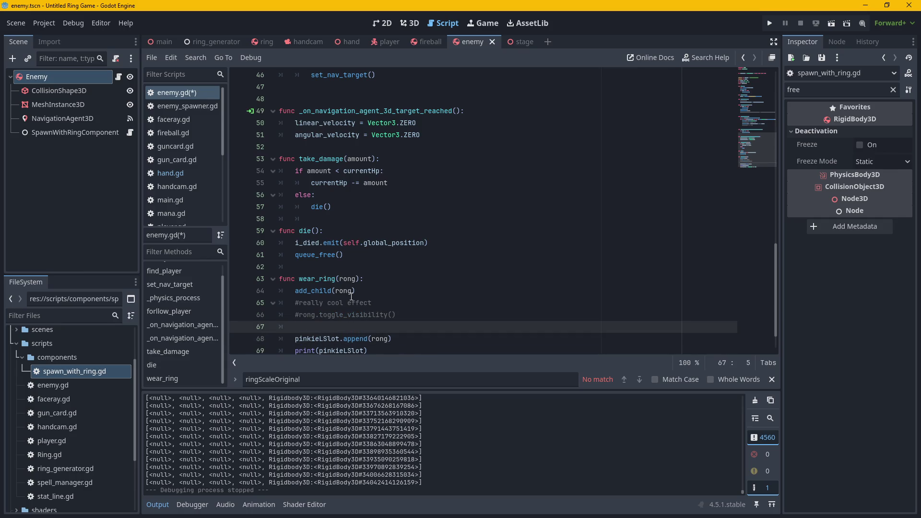
{"action": "key", "text": "BackSpace"}
{"action": "type", "text": "rong"}
{"action": "key", "text": "BackSpace"}
{"action": "key", "text": "BackSpace"}
{"action": "key", "text": "BackSpace"}
{"action": "type", "text": "g.free"}
Complete the rong.freeze line, delete the print(pinkieLSlot) debug line, and rerun the game.
{"action": "left_click", "coordinate": [771, 24]}
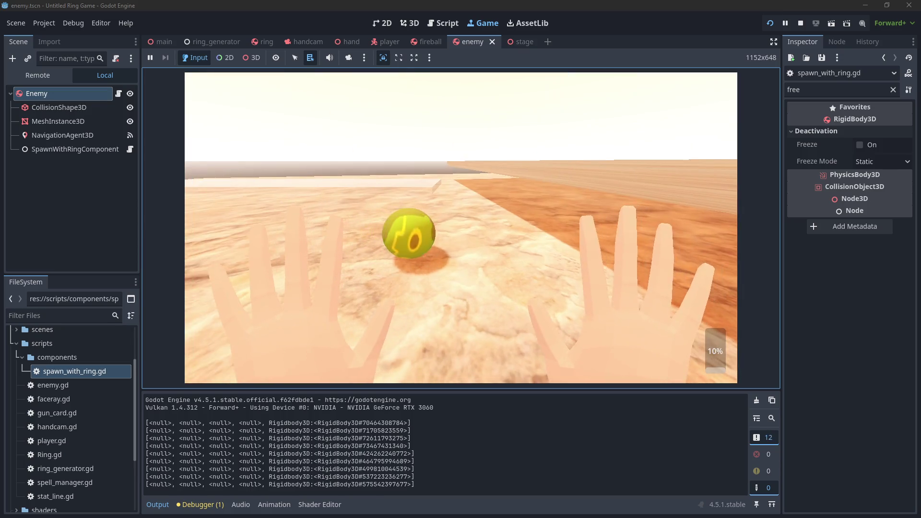
{"action": "key", "text": "F8"}
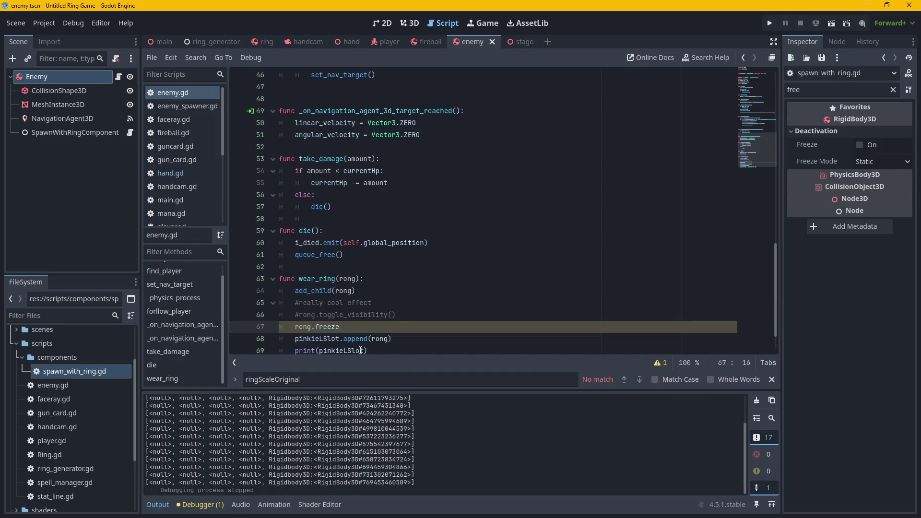
{"action": "type", "text": " = true"}
{"action": "scroll", "coordinate": [343, 338], "scroll_direction": "down", "scroll_amount": 1}
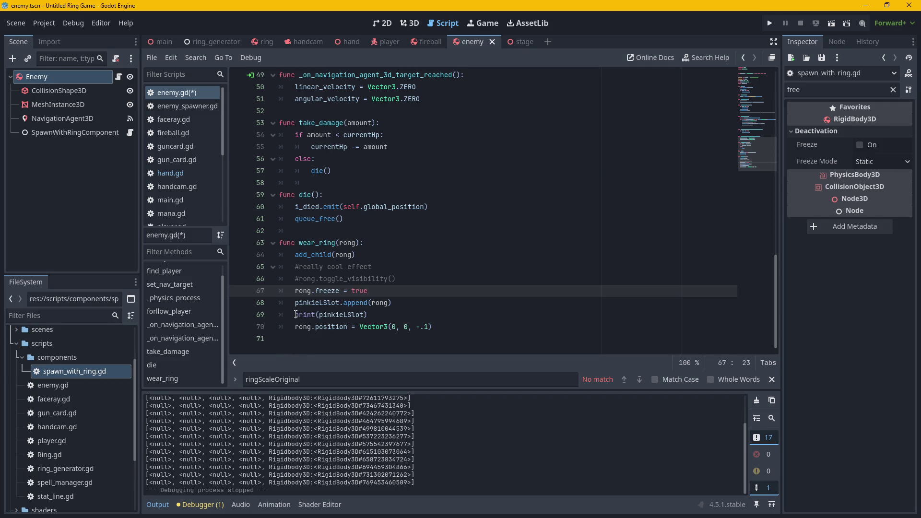
{"action": "left_click_drag", "start_coordinate": [295, 314], "coordinate": [673, 322]}
{"action": "key", "text": "BackSpace"}
{"action": "key", "text": "BackSpace"}
{"action": "key", "text": "BackSpace"}
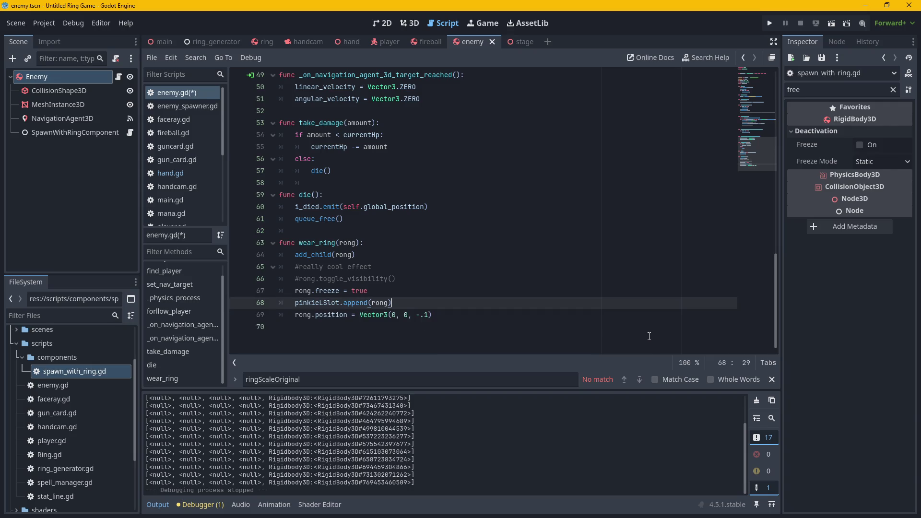
{"action": "left_click", "coordinate": [769, 23]}
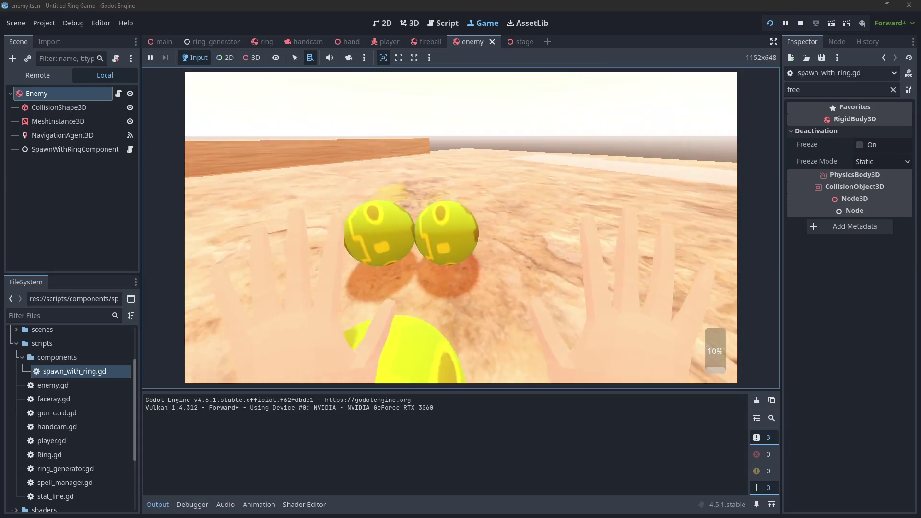
Tweak the ring's Vector3 z offset, rerunning the game repeatedly to check placement.
{"action": "key", "text": "F8"}
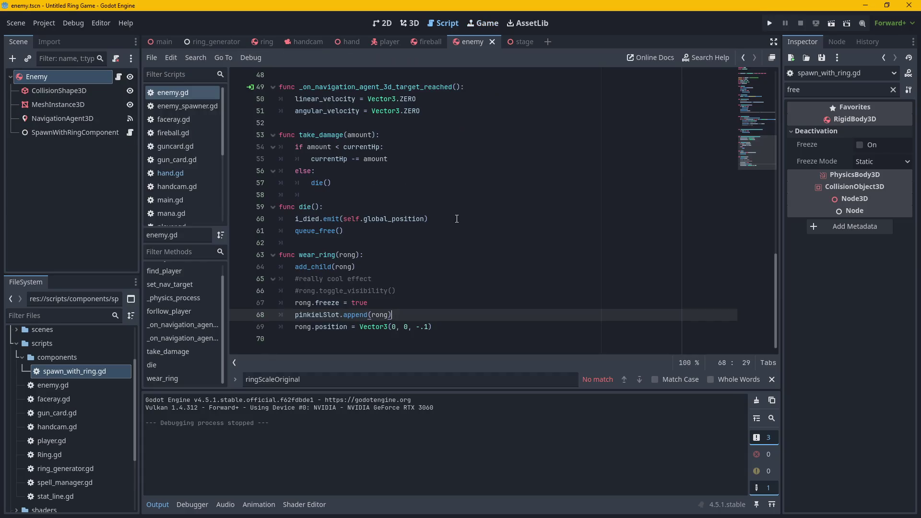
{"action": "double_click", "coordinate": [426, 326]}
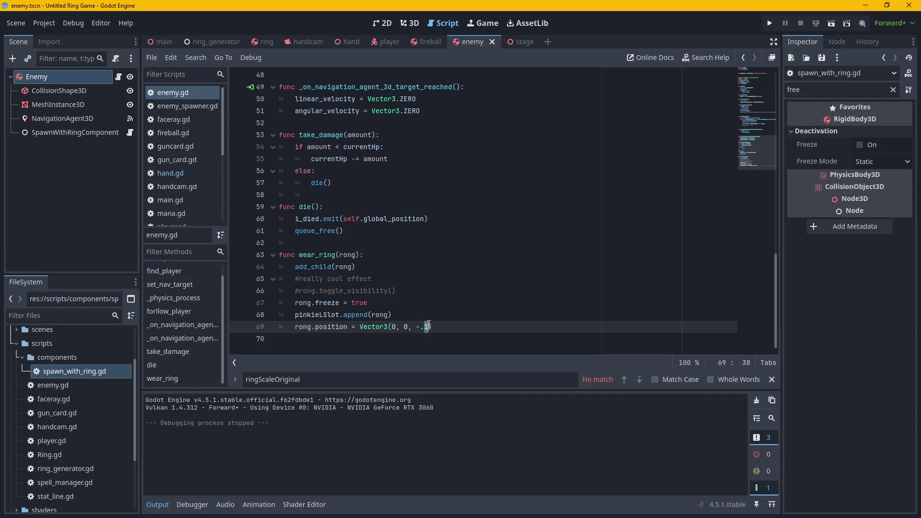
{"action": "type", "text": "3"}
{"action": "left_click", "coordinate": [769, 23]}
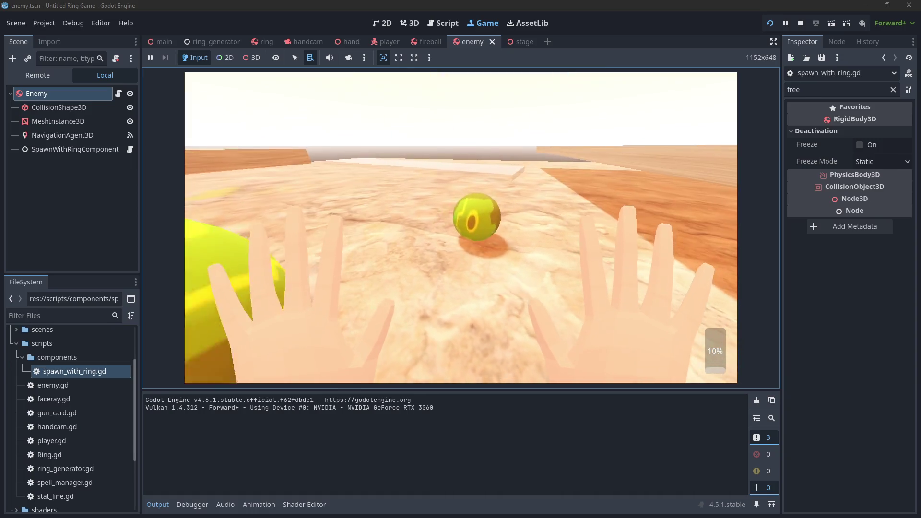
{"action": "key", "text": "F8"}
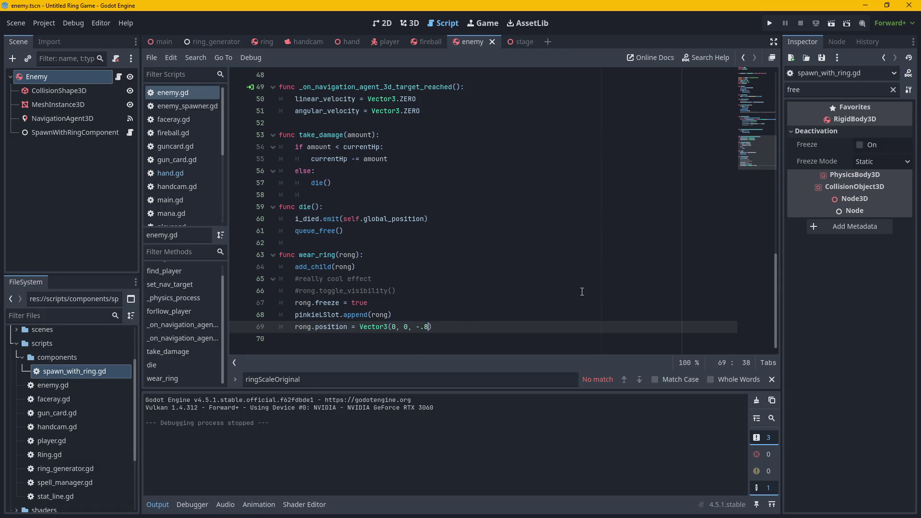
{"action": "left_click", "coordinate": [770, 23]}
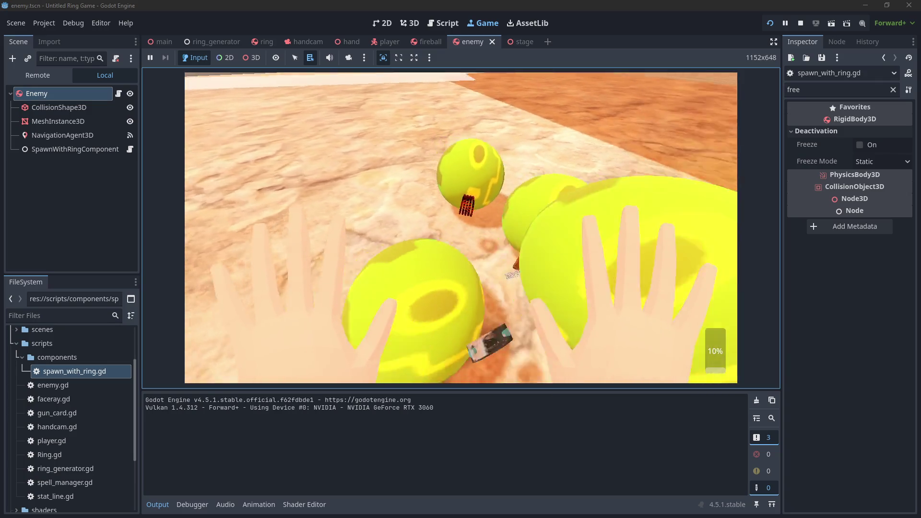
{"action": "key", "text": "F8"}
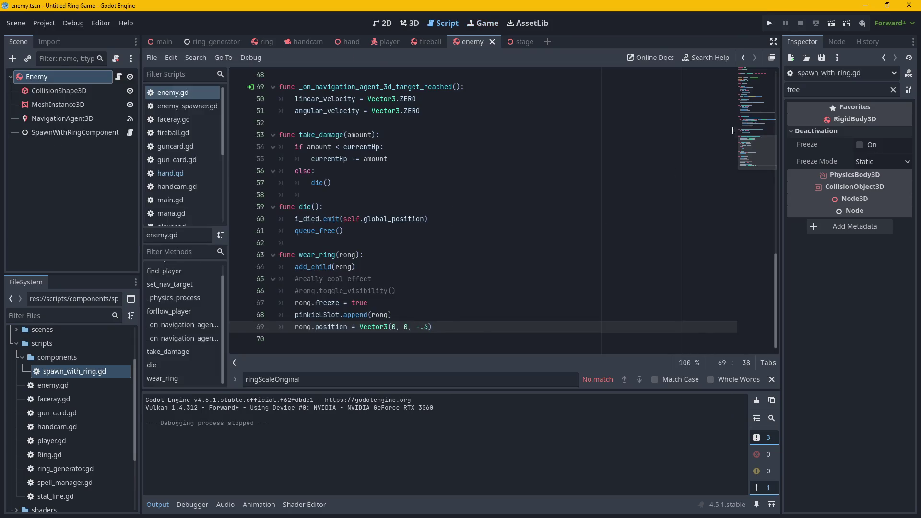
{"action": "left_click", "coordinate": [769, 23]}
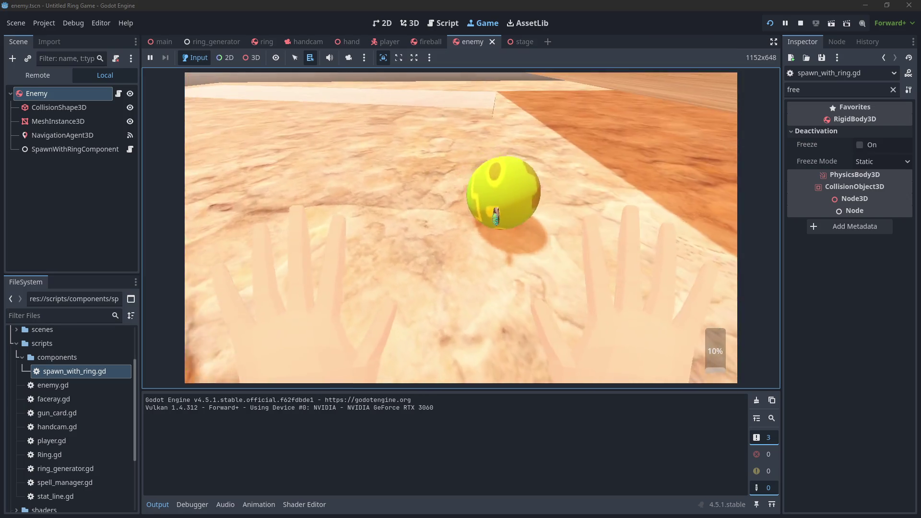
{"action": "key", "text": "F8"}
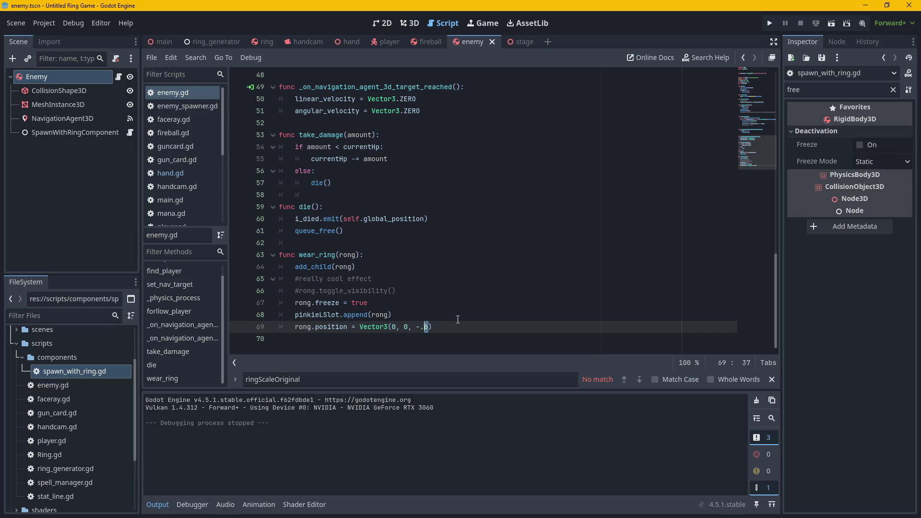
{"action": "left_click", "coordinate": [770, 23]}
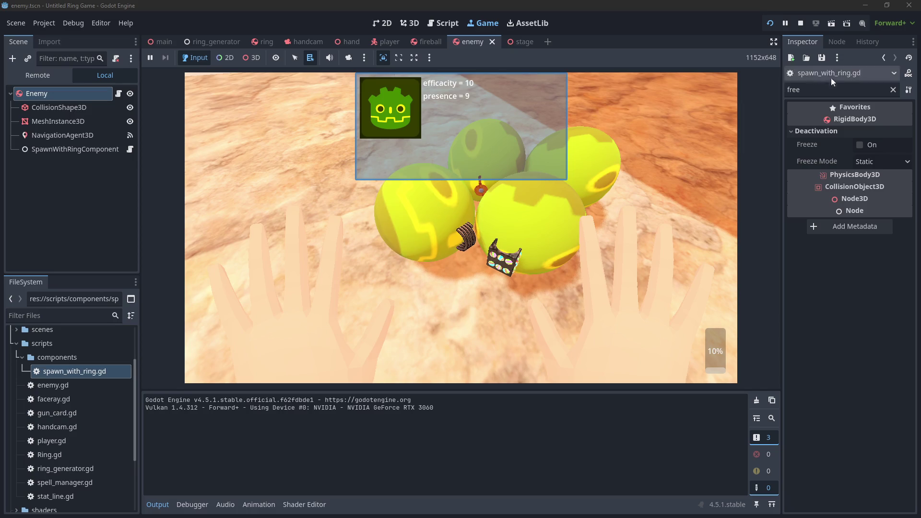
Stop the game and review the pinkieLSlot.append(rong) call on line 68.
{"action": "left_click", "coordinate": [462, 228]}
{"action": "key", "text": "F8"}
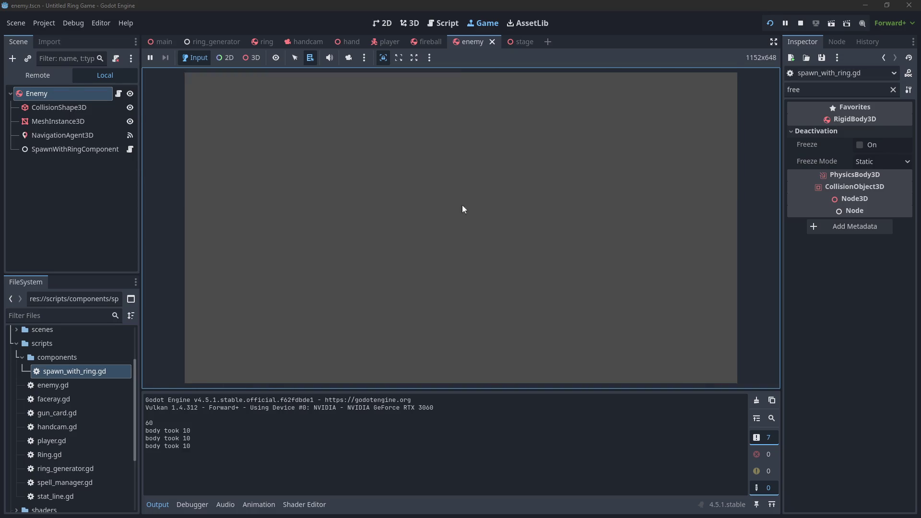
{"action": "left_click_drag", "start_coordinate": [291, 326], "coordinate": [394, 315]}
{"action": "left_click", "coordinate": [438, 324]}
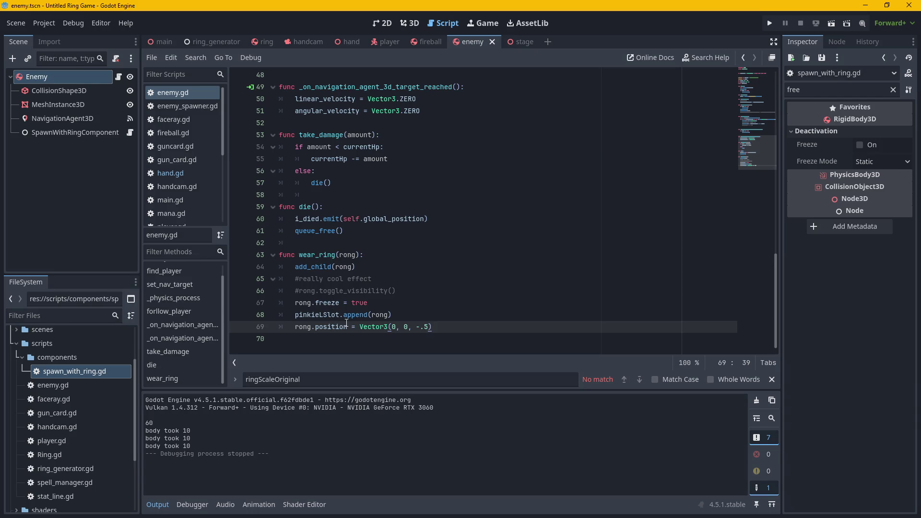
{"action": "mouse_move", "coordinate": [345, 316]}
{"action": "left_click", "coordinate": [298, 305]}
{"action": "left_click_drag", "start_coordinate": [295, 315], "coordinate": [394, 317]}
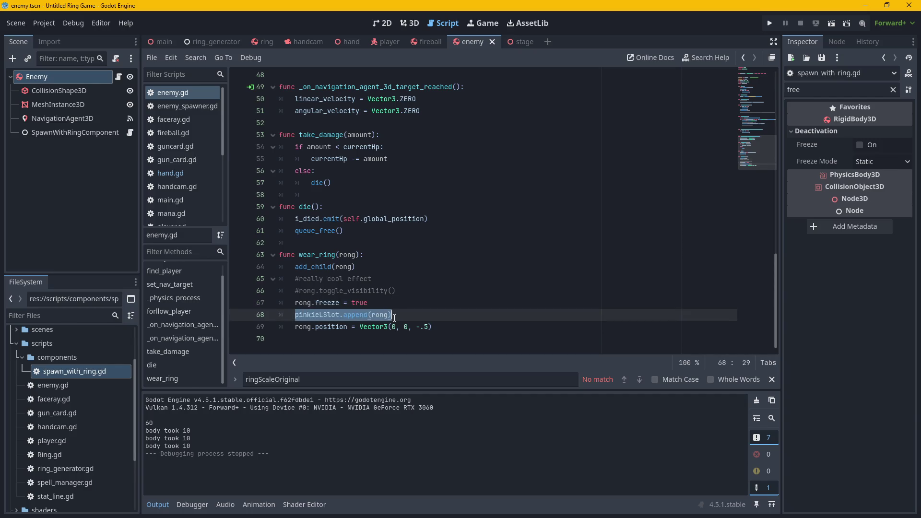
{"action": "left_click", "coordinate": [296, 327]}
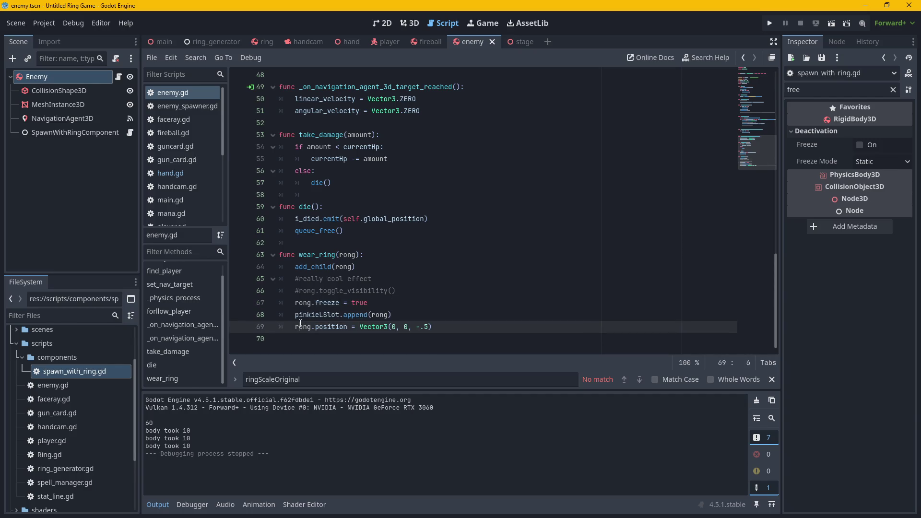
Inspect the rong.position = Vector3(0, 0, -.5) line, then run and stop the game again.
{"action": "scroll", "coordinate": [315, 80], "scroll_direction": "up", "scroll_amount": 15}
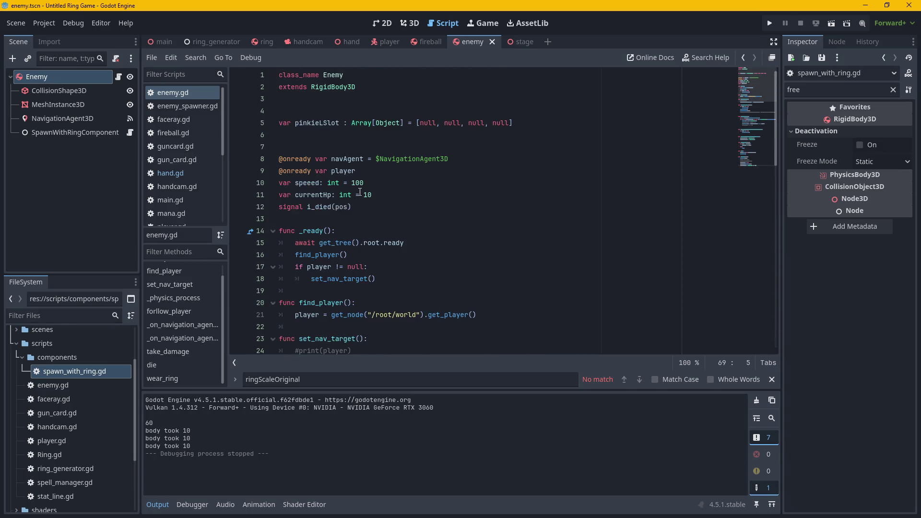
{"action": "scroll", "coordinate": [359, 191], "scroll_direction": "down", "scroll_amount": 15}
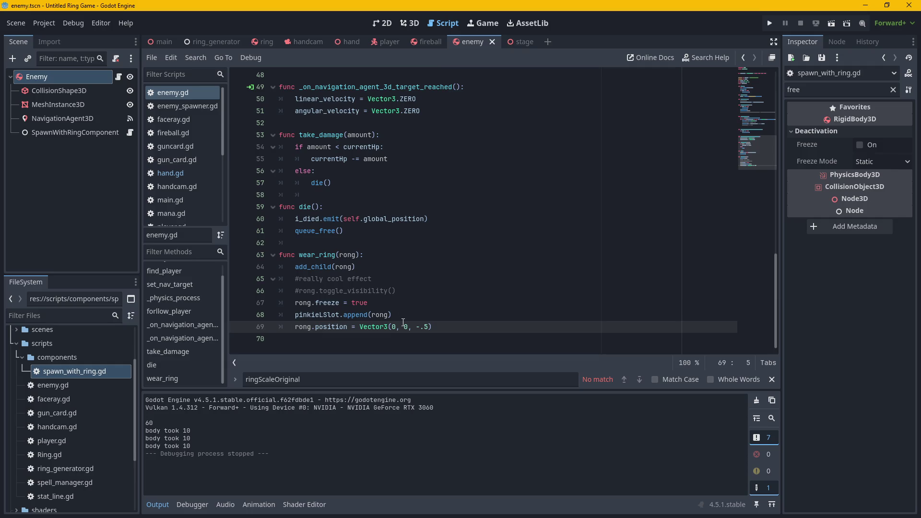
{"action": "left_click_drag", "start_coordinate": [433, 327], "coordinate": [294, 327]}
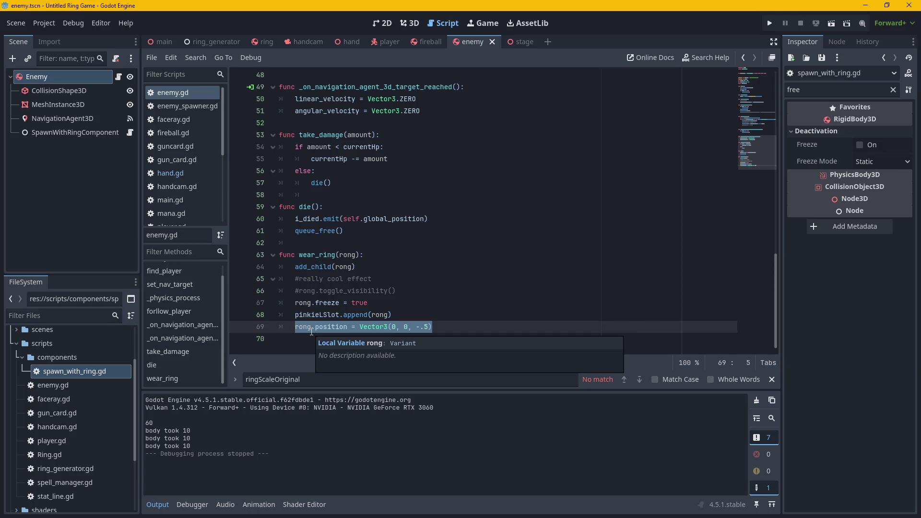
{"action": "left_click", "coordinate": [445, 324]}
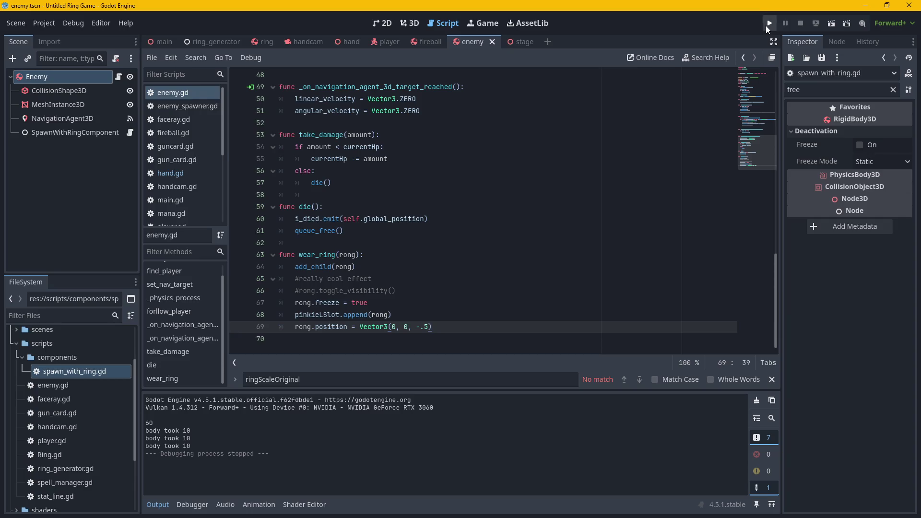
{"action": "left_click", "coordinate": [773, 25]}
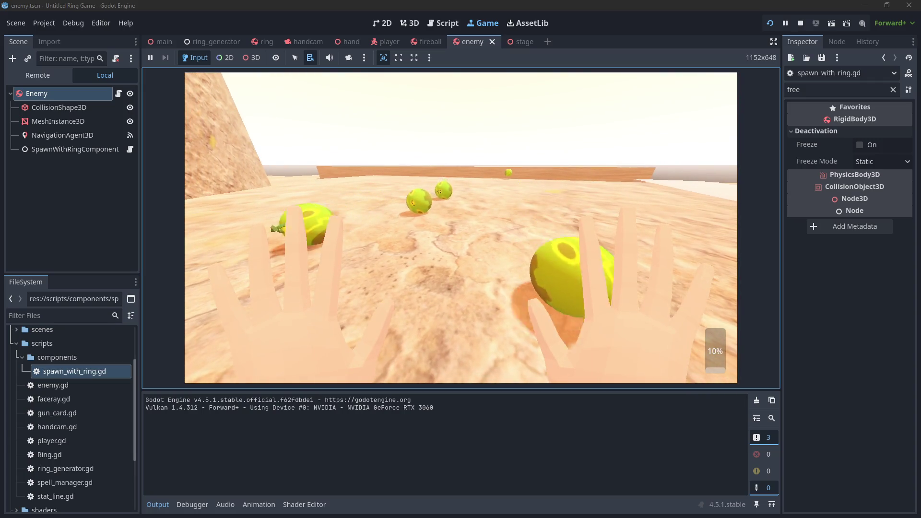
{"action": "key", "text": "F8"}
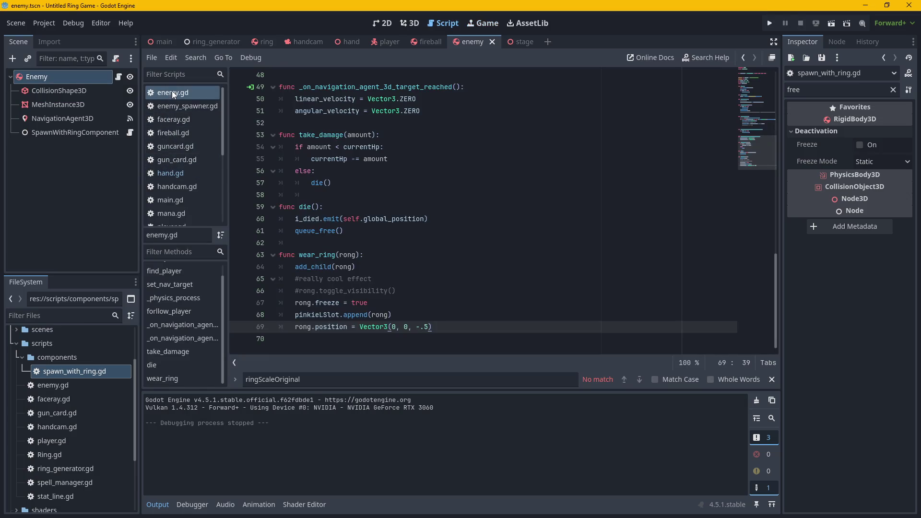
Open Ring.gd and look over the loop on lines 93–97 in toggle_visibility.
{"action": "left_click", "coordinate": [167, 175]}
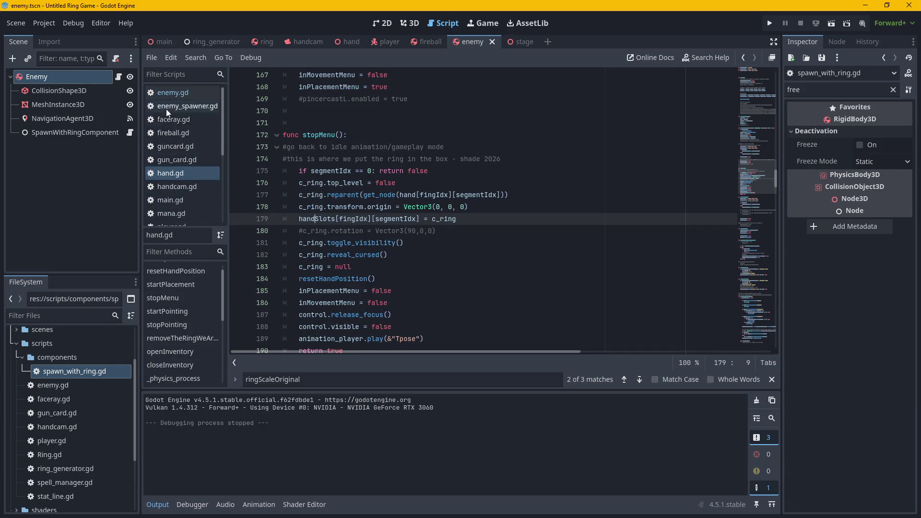
{"action": "scroll", "coordinate": [171, 166], "scroll_direction": "down", "scroll_amount": 2}
{"action": "left_click", "coordinate": [178, 189]}
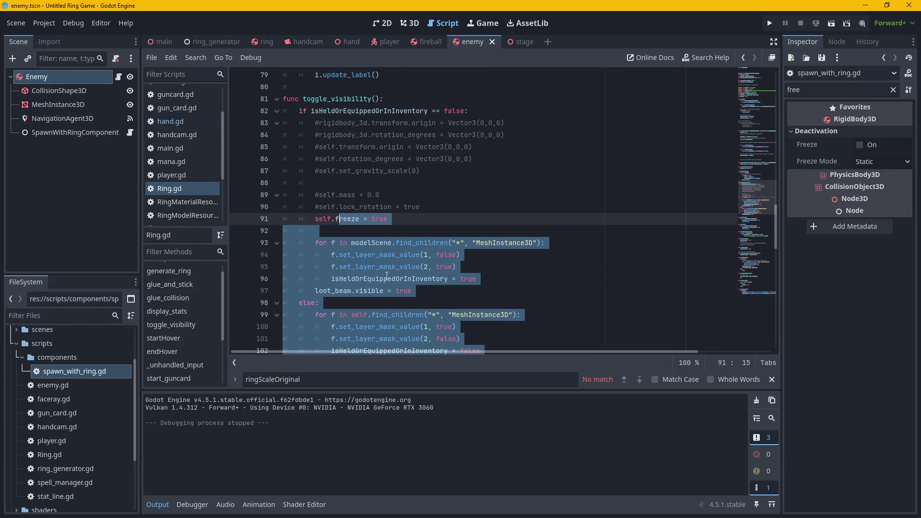
{"action": "left_click", "coordinate": [400, 267]}
{"action": "scroll", "coordinate": [444, 274], "scroll_direction": "down", "scroll_amount": 2}
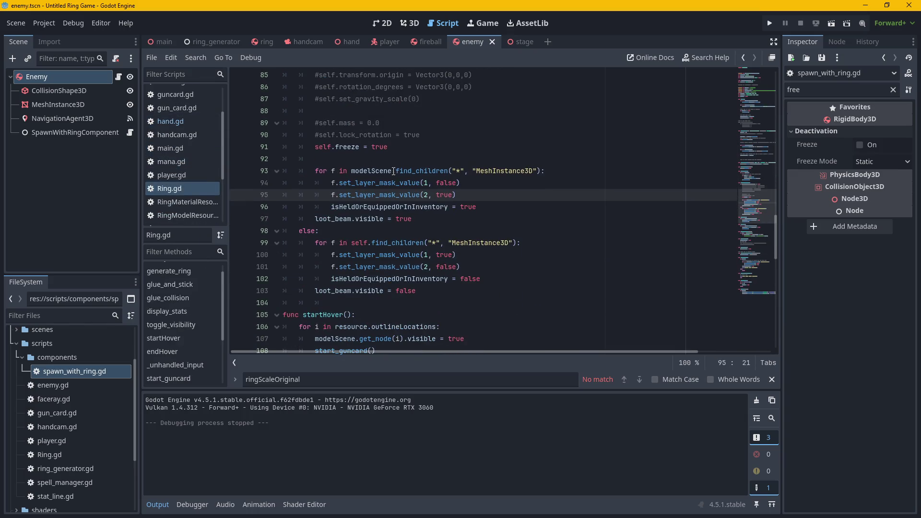
{"action": "left_click_drag", "start_coordinate": [317, 174], "coordinate": [599, 219]}
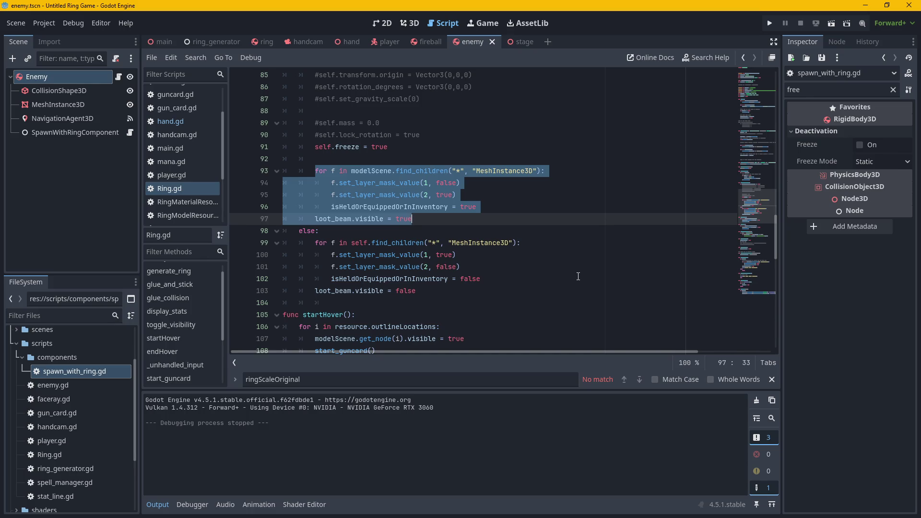
{"action": "left_click", "coordinate": [423, 291]}
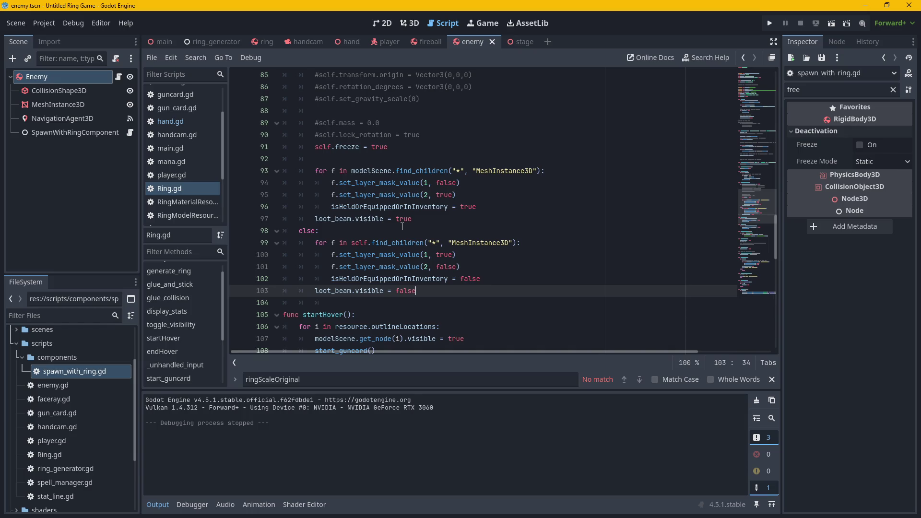
Select the isHeldOrEquippedOrInInventory = true line on line 96 and search for it.
{"action": "left_click", "coordinate": [363, 172]}
{"action": "left_click_drag", "start_coordinate": [320, 167], "coordinate": [481, 191]}
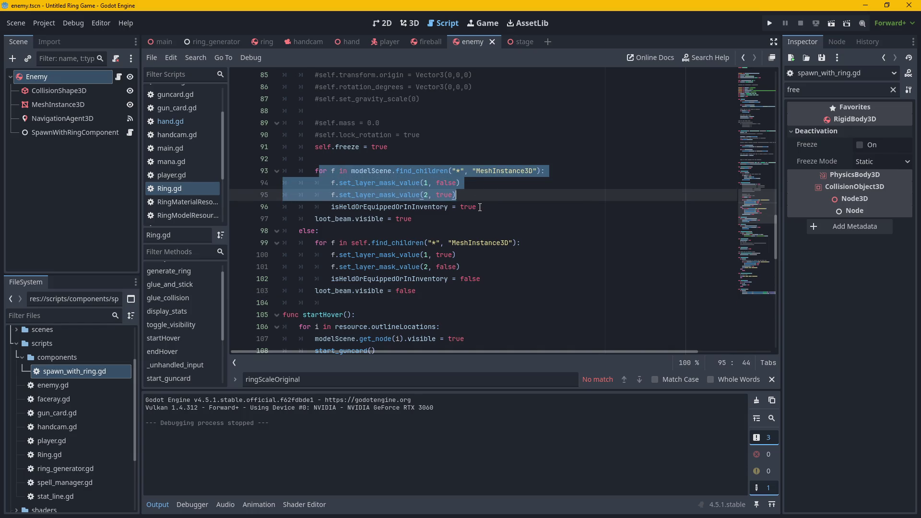
{"action": "left_click", "coordinate": [383, 185]}
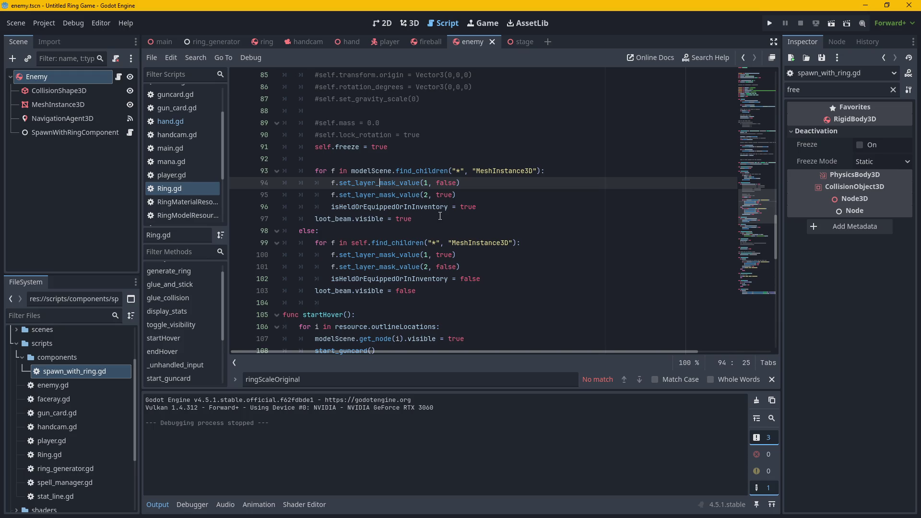
{"action": "left_click", "coordinate": [475, 207]}
{"action": "left_click_drag", "start_coordinate": [334, 208], "coordinate": [476, 207]}
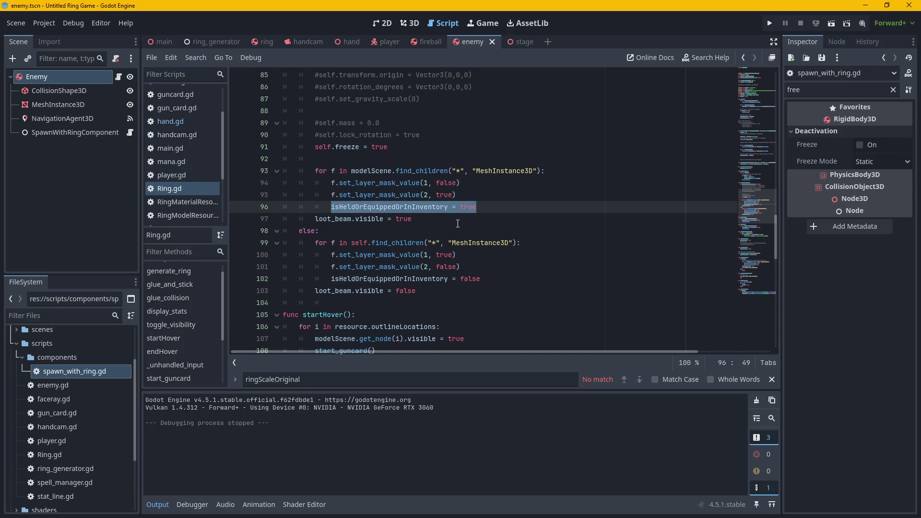
{"action": "mouse_move", "coordinate": [752, 206]}
{"action": "left_mouse_down"}
{"action": "mouse_move", "coordinate": [752, 102]}
{"action": "mouse_move", "coordinate": [741, 243]}
{"action": "mouse_move", "coordinate": [752, 295]}
{"action": "mouse_move", "coordinate": [744, 214]}
{"action": "left_mouse_up"}
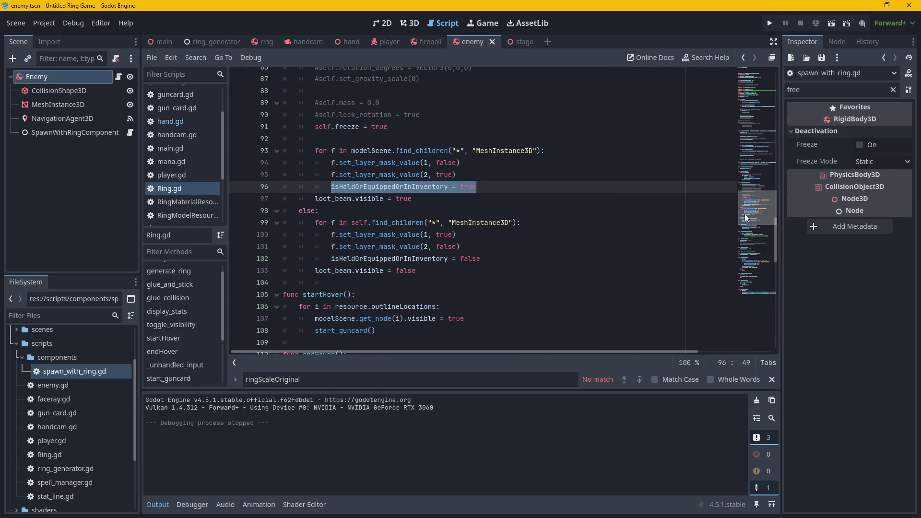
{"action": "left_click_drag", "start_coordinate": [744, 214], "coordinate": [731, 100]}
{"action": "key", "text": "ctrl+f"}
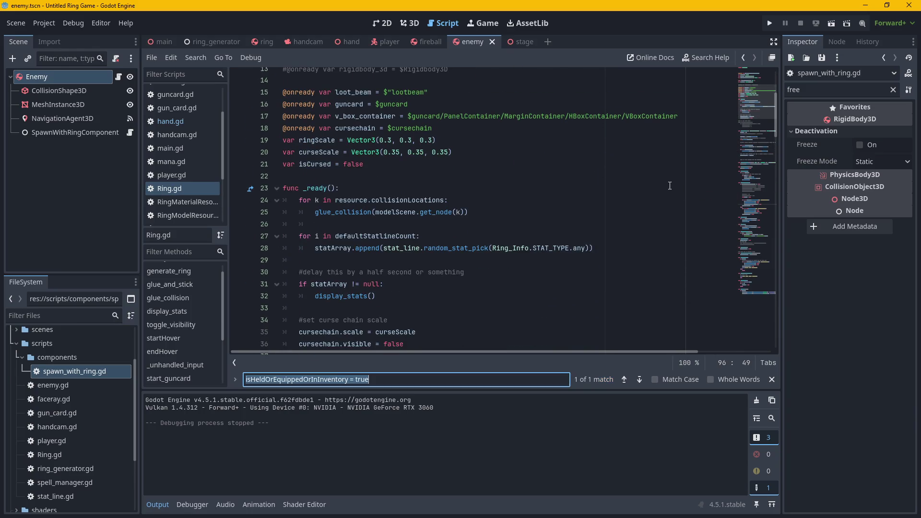
Search Ring.gd for the variable isHeldOrEquippedOrInInventory selected on line 8.
{"action": "type", "text": "w"}
{"action": "key", "text": "BackSpace"}
{"action": "type", "text": "helod"}
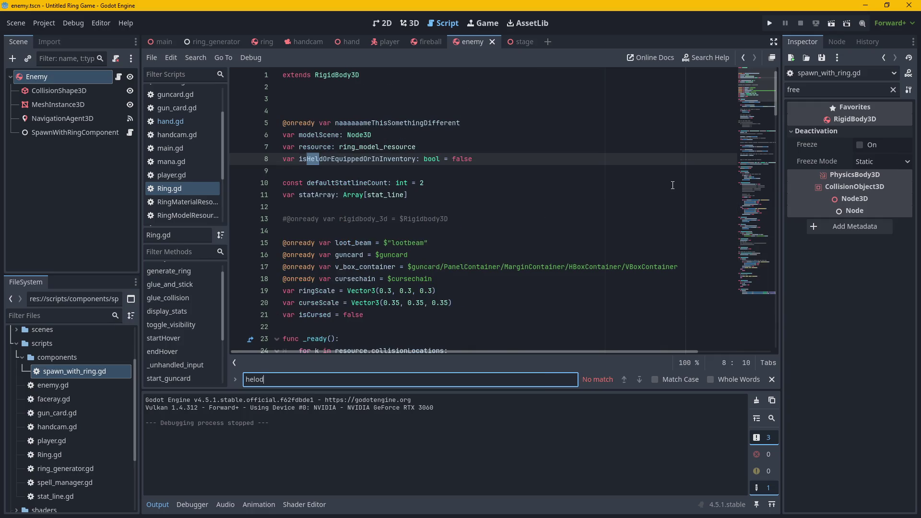
{"action": "left_click", "coordinate": [322, 162]}
{"action": "left_click_drag", "start_coordinate": [416, 159], "coordinate": [299, 158]}
{"action": "key", "text": "ctrl+f"}
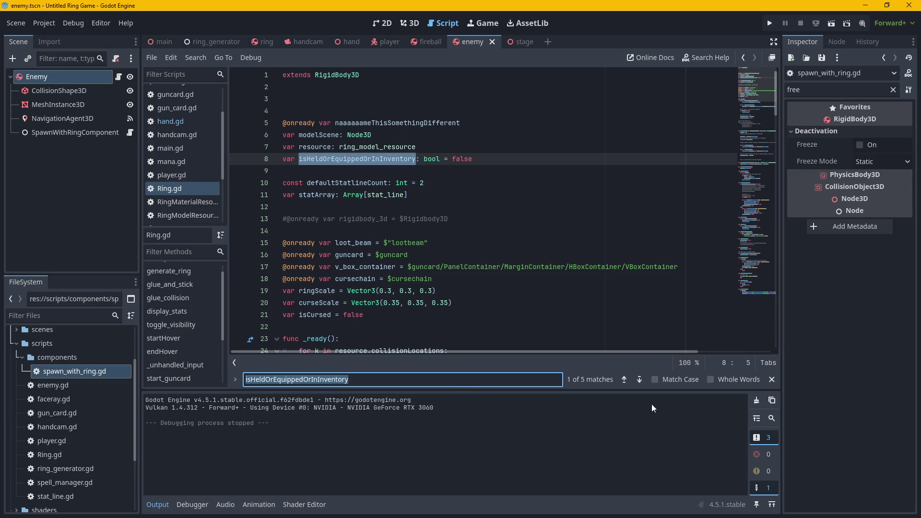
Step through all five matches, close the find bar, and select the loot_beam.visible = false line.
{"action": "left_click", "coordinate": [640, 380]}
{"action": "left_click", "coordinate": [640, 380]}
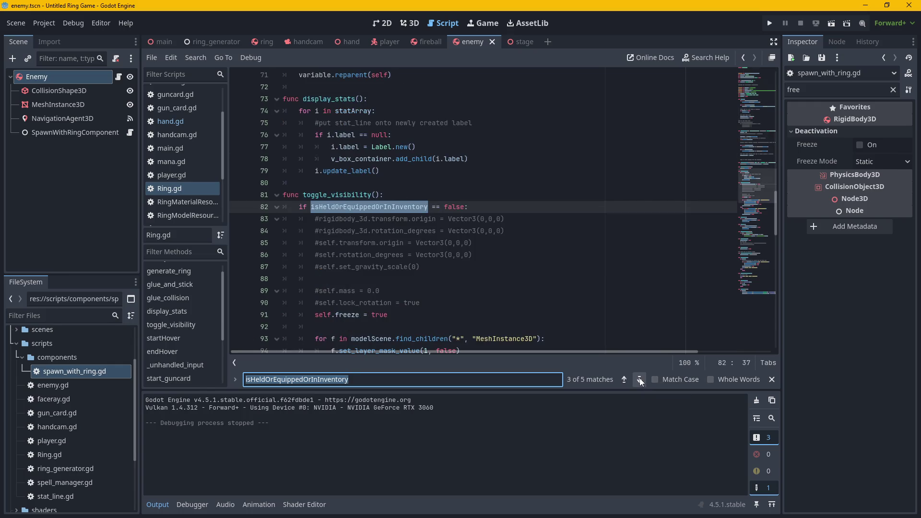
{"action": "left_click", "coordinate": [640, 379]}
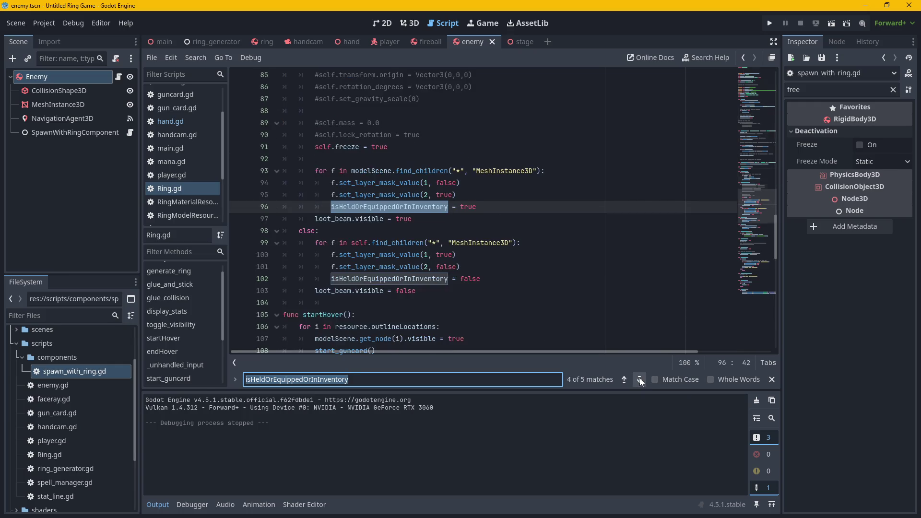
{"action": "left_click", "coordinate": [640, 379]}
{"action": "left_click", "coordinate": [640, 379]}
{"action": "left_click", "coordinate": [639, 379]}
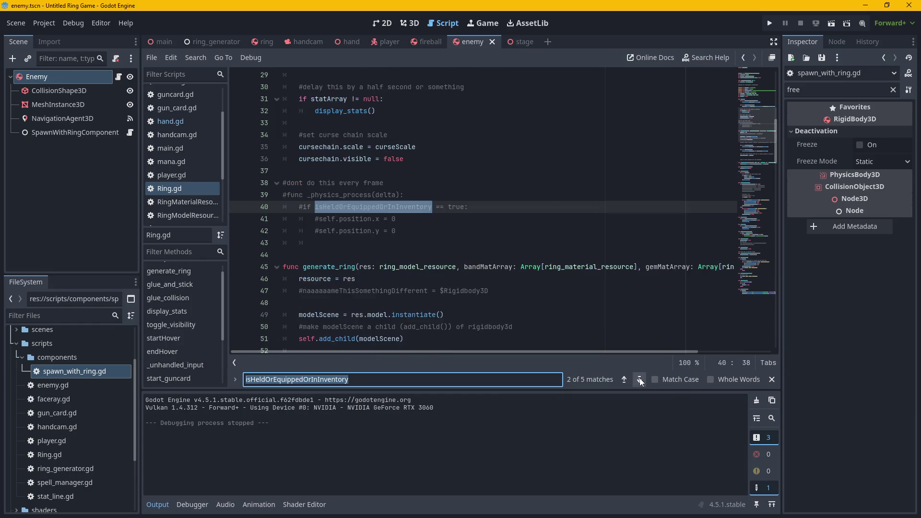
{"action": "left_click", "coordinate": [640, 380]}
{"action": "left_click", "coordinate": [640, 380]}
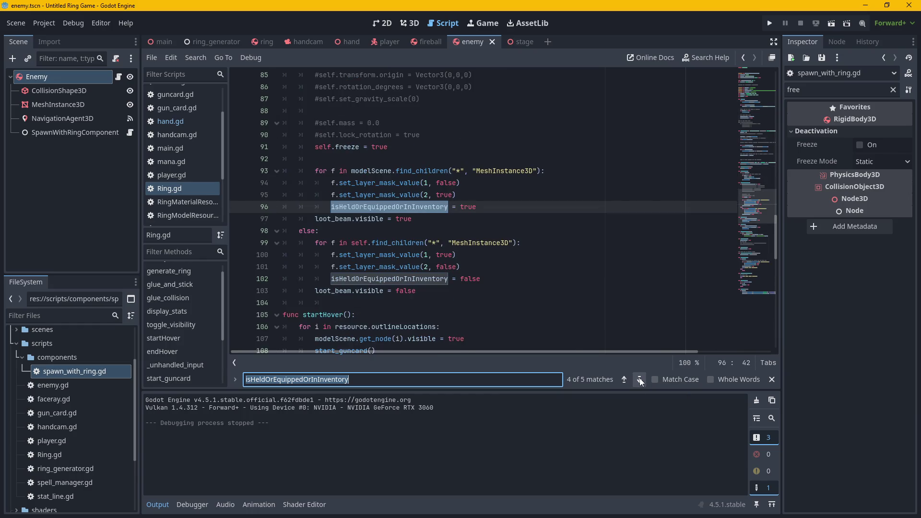
{"action": "left_click", "coordinate": [449, 242]}
{"action": "left_click", "coordinate": [767, 379]}
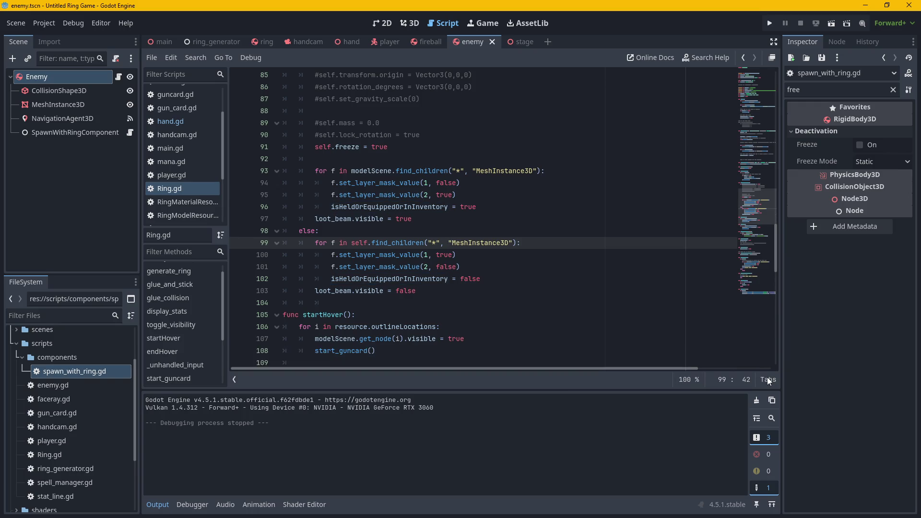
{"action": "left_click_drag", "start_coordinate": [415, 292], "coordinate": [307, 289]}
Unindent the isHeldOrEquippedOrInInventory assignments on lines 102 and 96 so they sit outside the loops.
{"action": "left_click", "coordinate": [164, 122]}
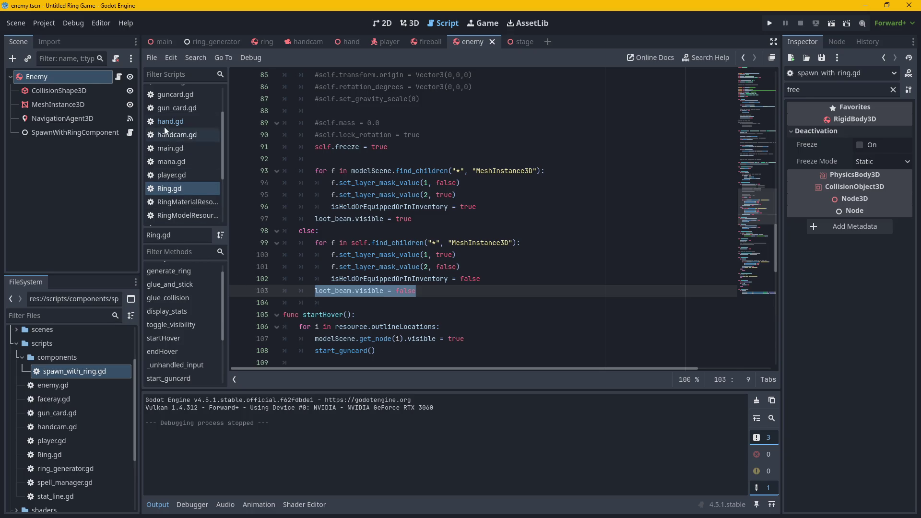
{"action": "left_click", "coordinate": [177, 188]}
{"action": "left_click", "coordinate": [415, 291]}
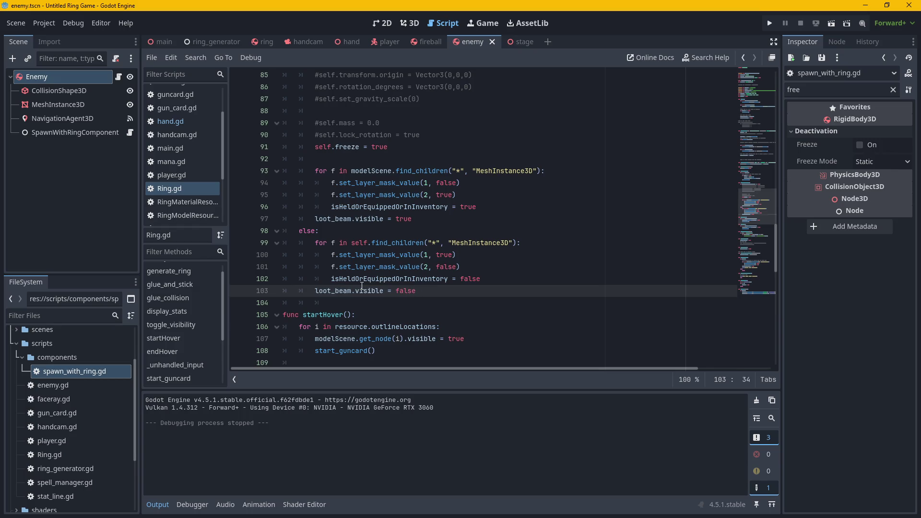
{"action": "left_click", "coordinate": [332, 278]}
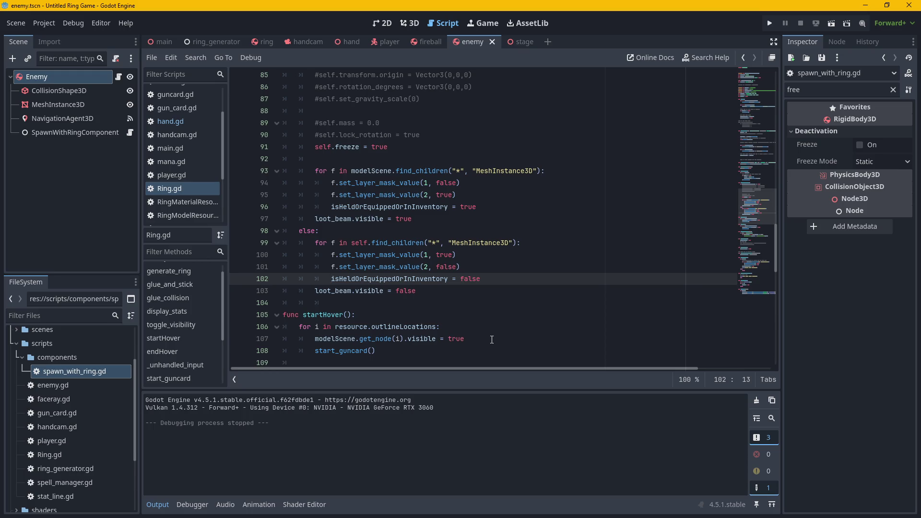
{"action": "key", "text": "BackSpace"}
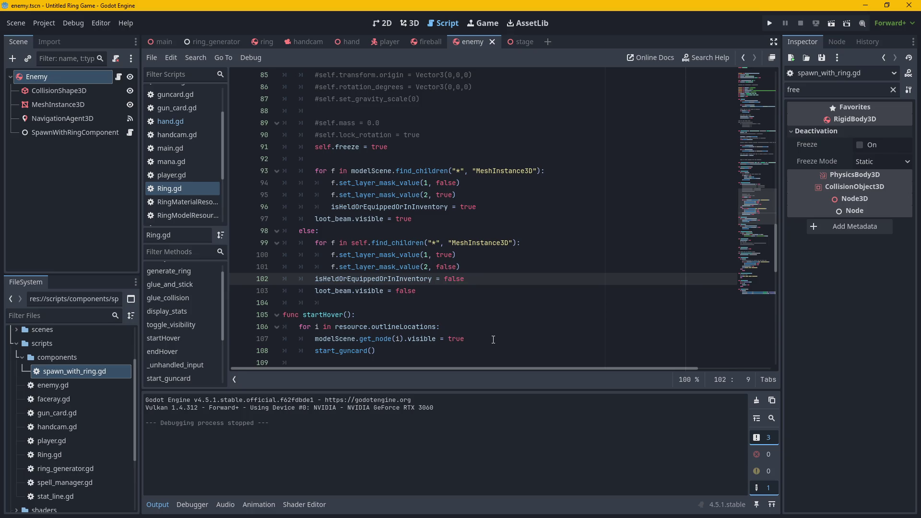
{"action": "left_click", "coordinate": [332, 208]}
{"action": "key", "text": "BackSpace"}
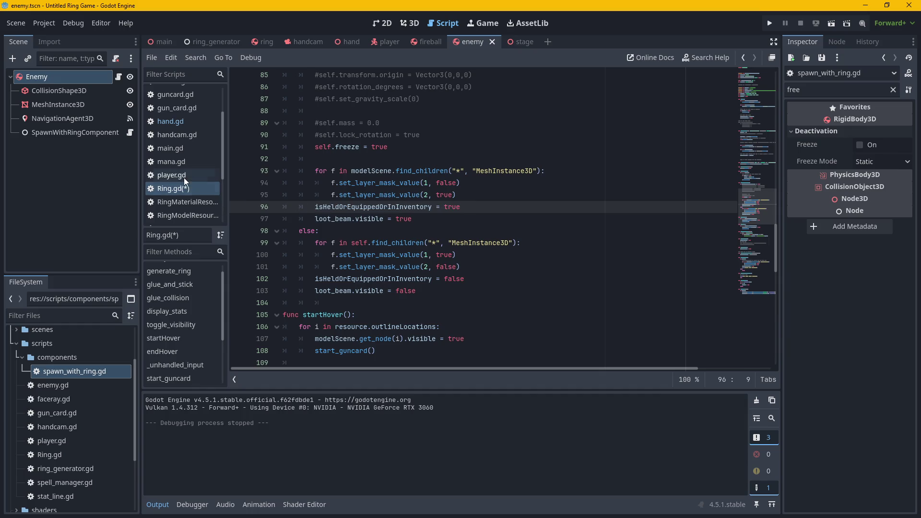
{"action": "scroll", "coordinate": [187, 105], "scroll_direction": "up", "scroll_amount": 3}
{"action": "left_click", "coordinate": [190, 94]}
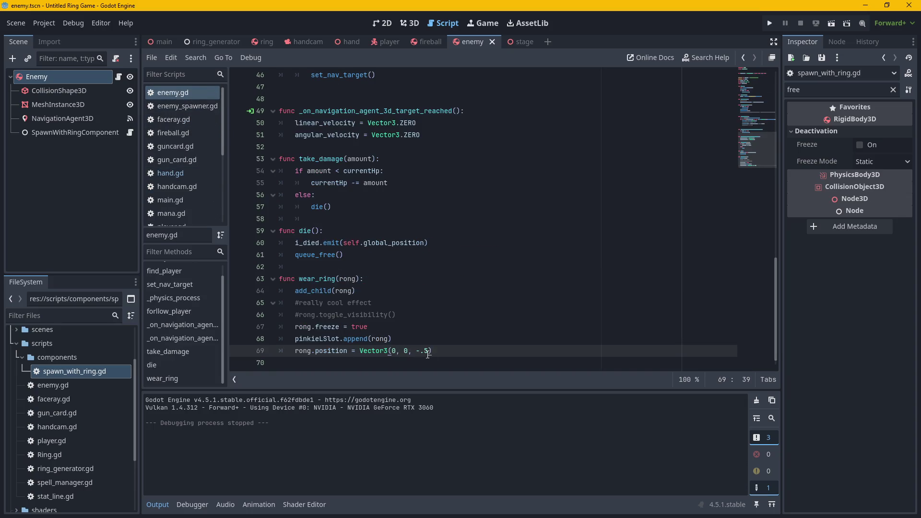
Add 'rong.loot_beam.visible = false' after rong.freeze in wear_ring and run the game.
{"action": "left_click", "coordinate": [423, 326]}
{"action": "key", "text": "Return"}
{"action": "type", "text": "loot_beam.visible = false"}
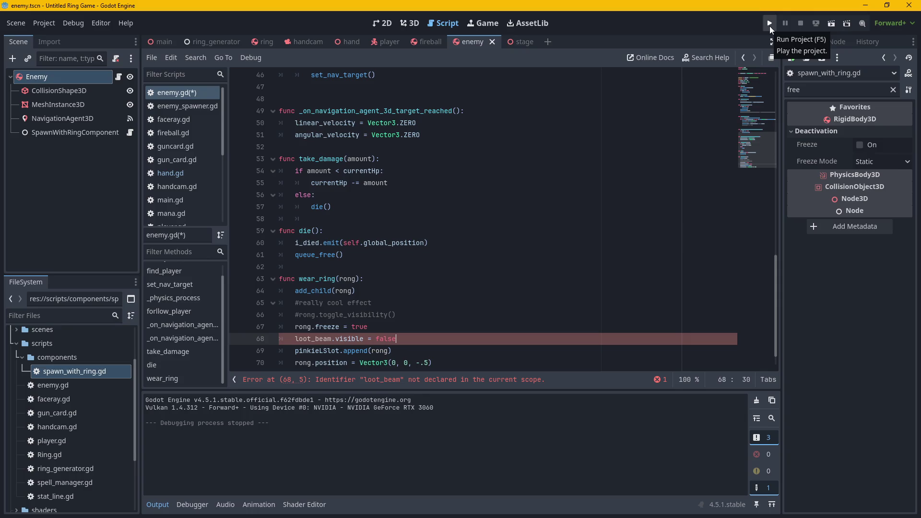
{"action": "left_click", "coordinate": [294, 339]}
{"action": "type", "text": "rong."}
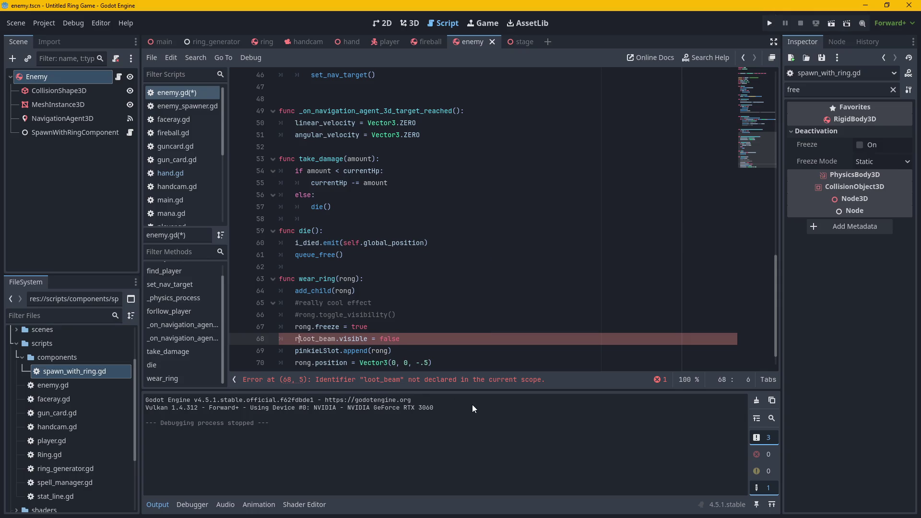
{"action": "key", "text": "Escape"}
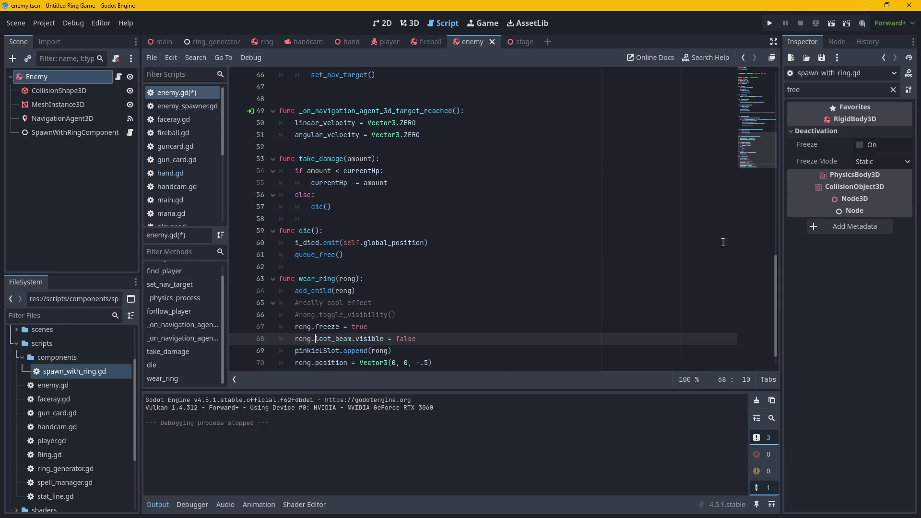
{"action": "left_click", "coordinate": [773, 24]}
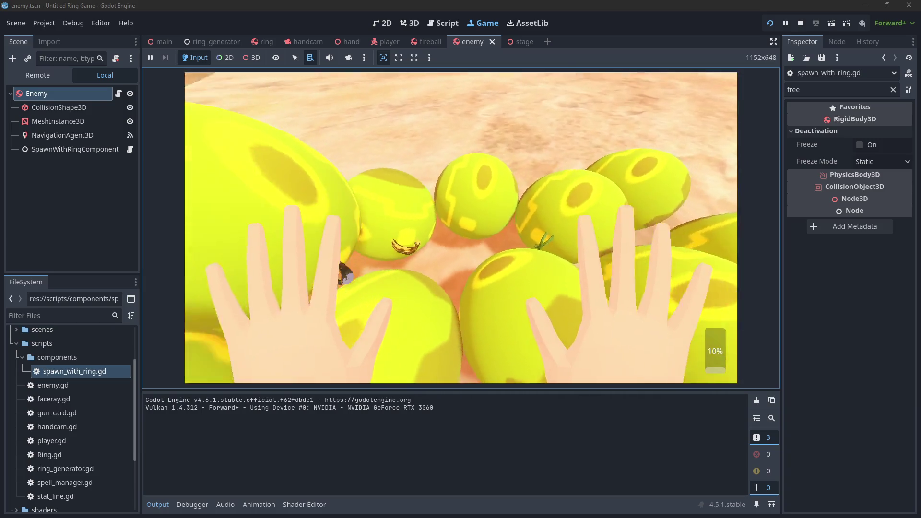
Equip the offered rings, including a teal and a black coil ring, then stop the game.
{"action": "left_click", "coordinate": [463, 226]}
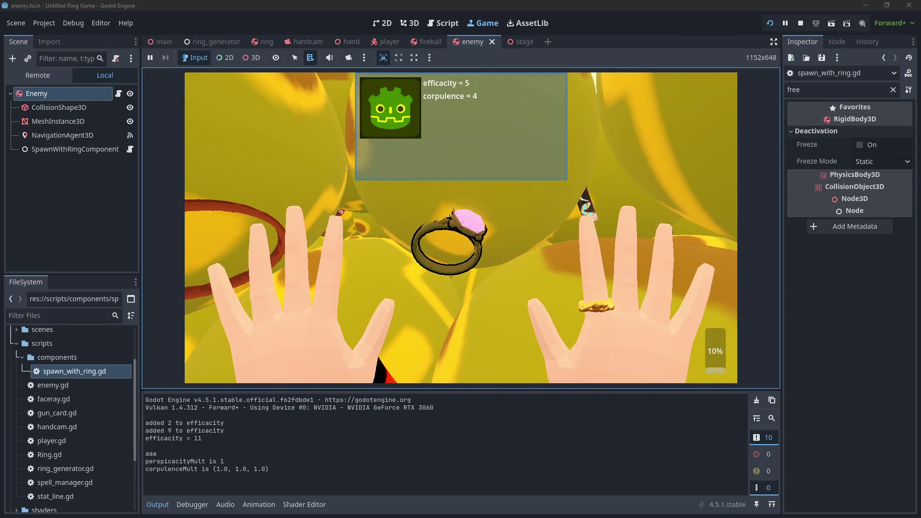
{"action": "key", "text": "e"}
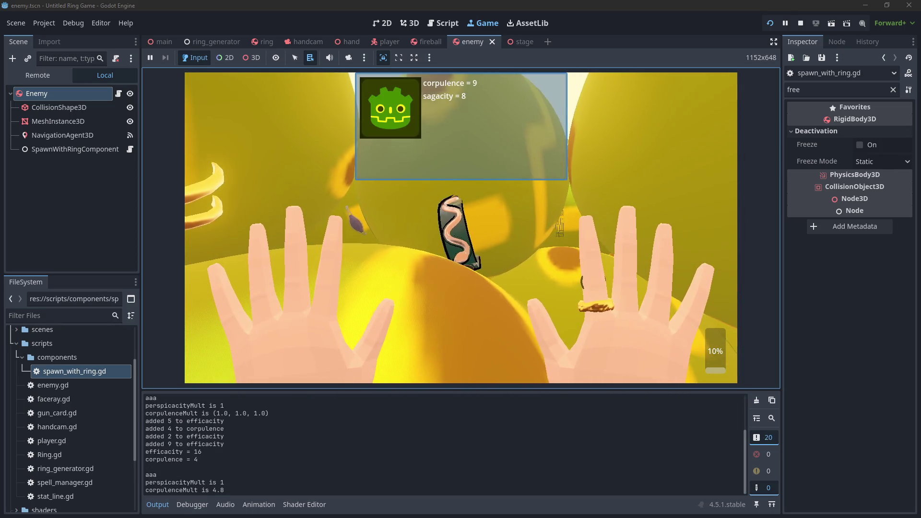
{"action": "key", "text": "e"}
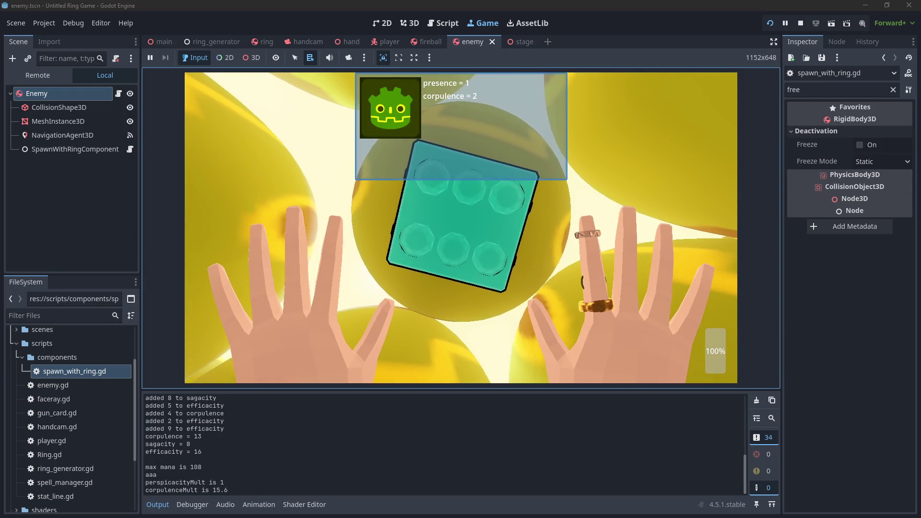
{"action": "key", "text": "e"}
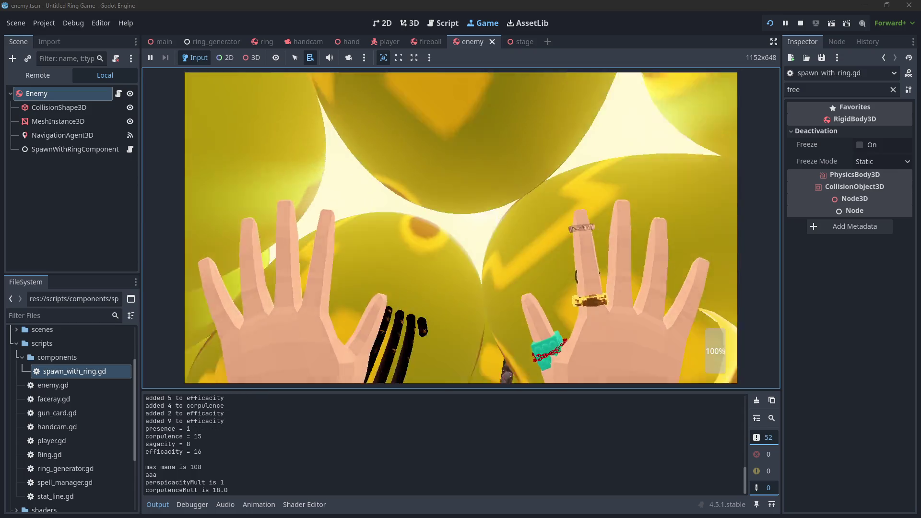
{"action": "key", "text": "e"}
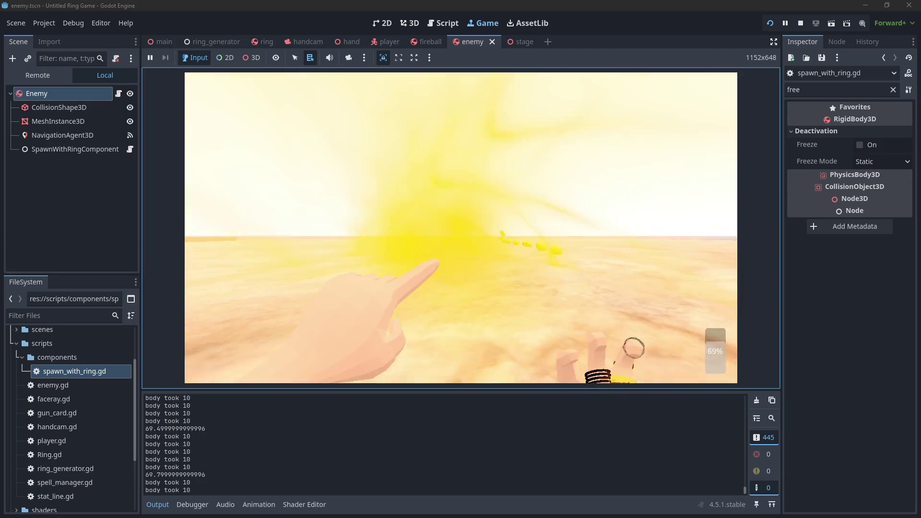
{"action": "key", "text": "F8"}
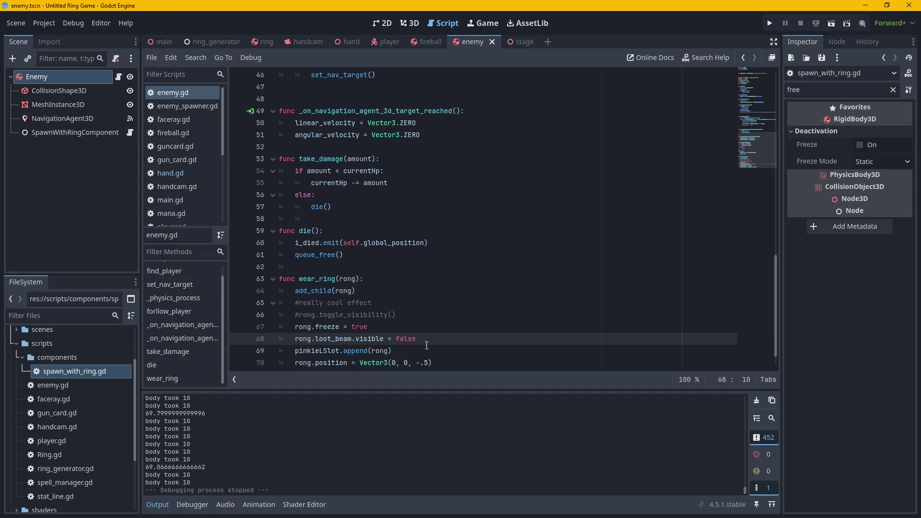
Relaunch the game and copy a snip of the yellow enemy spheres crowding the hands.
{"action": "left_click", "coordinate": [769, 24]}
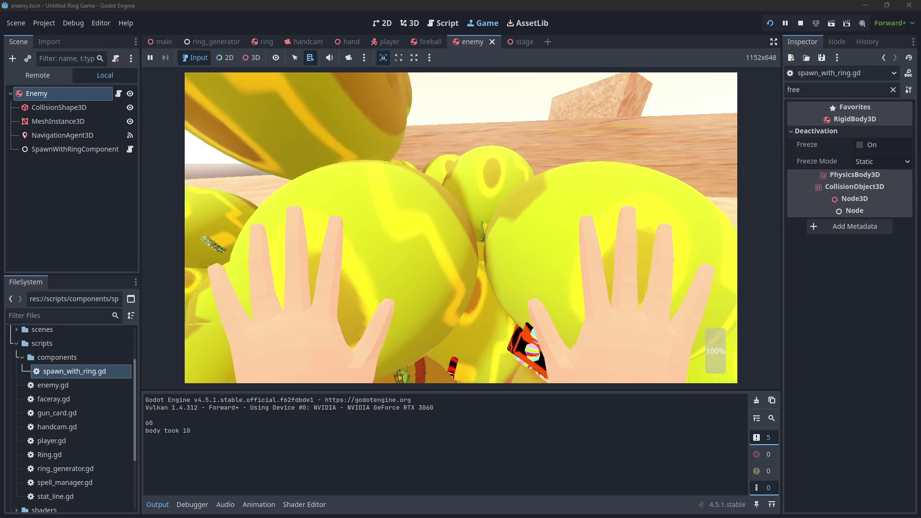
{"action": "left_click", "coordinate": [414, 157]}
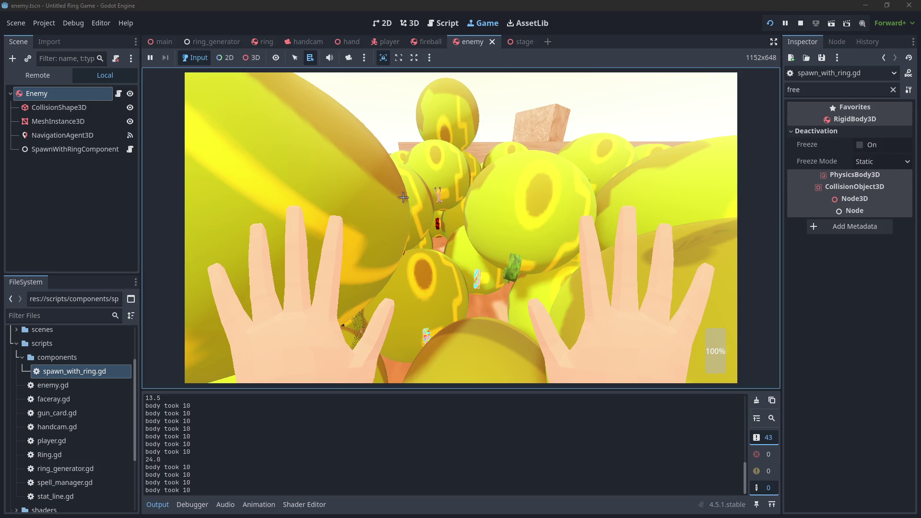
{"action": "left_click_drag", "start_coordinate": [595, 350], "coordinate": [582, 362]}
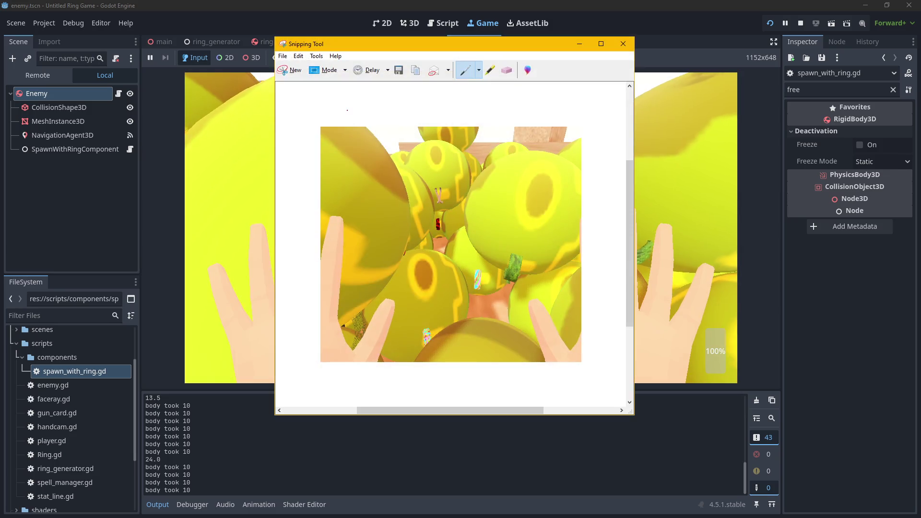
{"action": "right_click", "coordinate": [427, 199]}
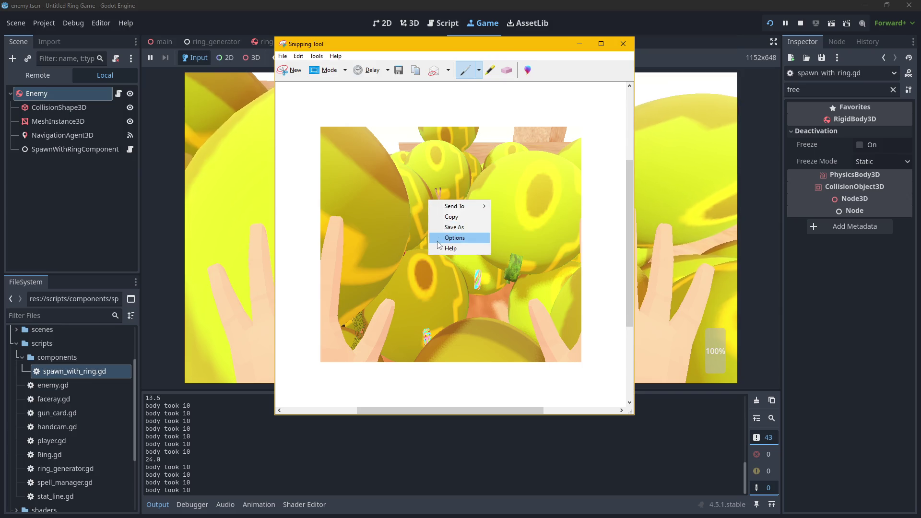
{"action": "left_click", "coordinate": [446, 216]}
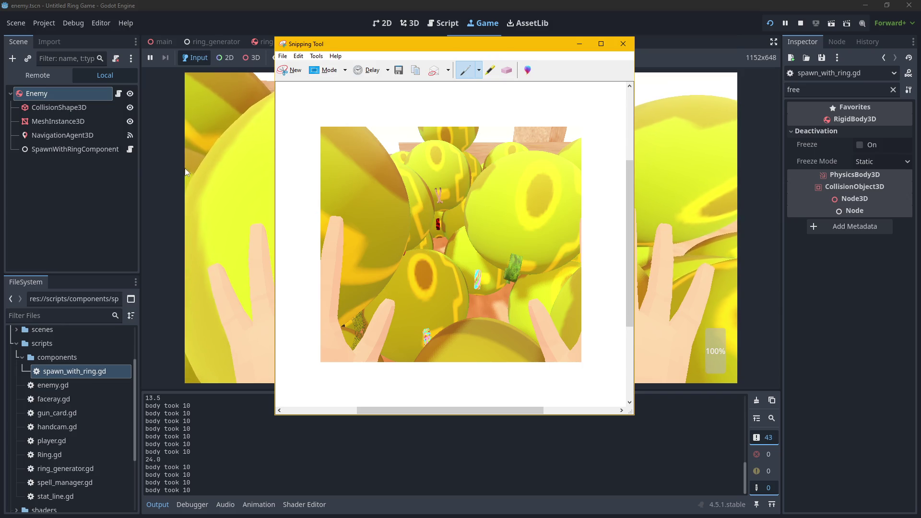
{"action": "left_click", "coordinate": [192, 212]}
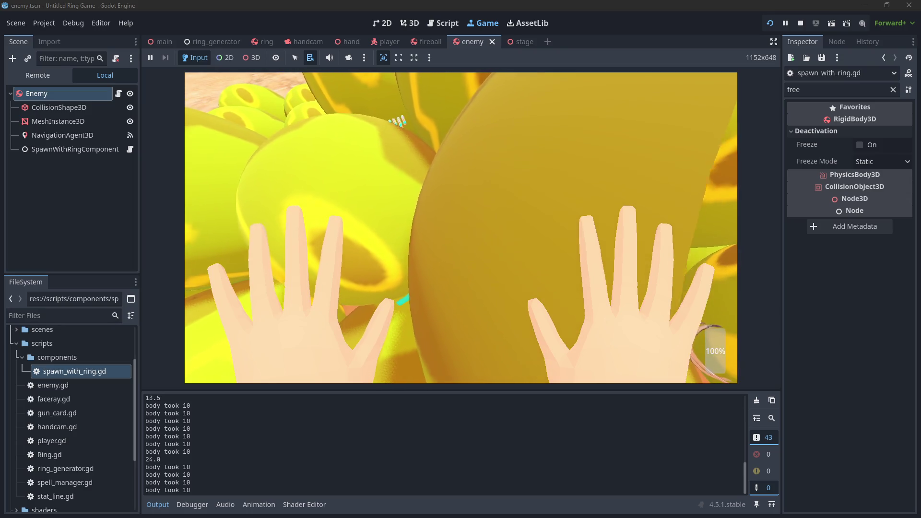
Throw a ring at the enemies and equip it for +3 corpulence and +6 perspicacity.
{"action": "left_click", "coordinate": [577, 217]}
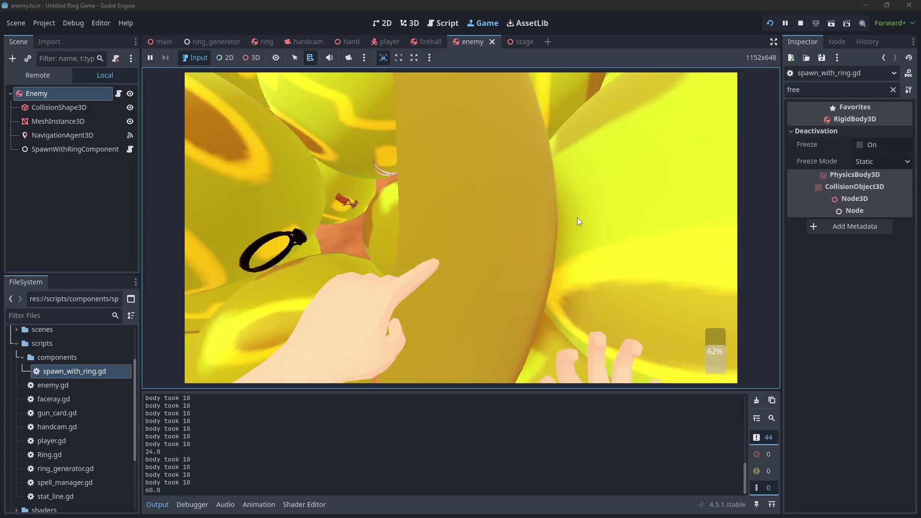
{"action": "mouse_move", "coordinate": [554, 130]}
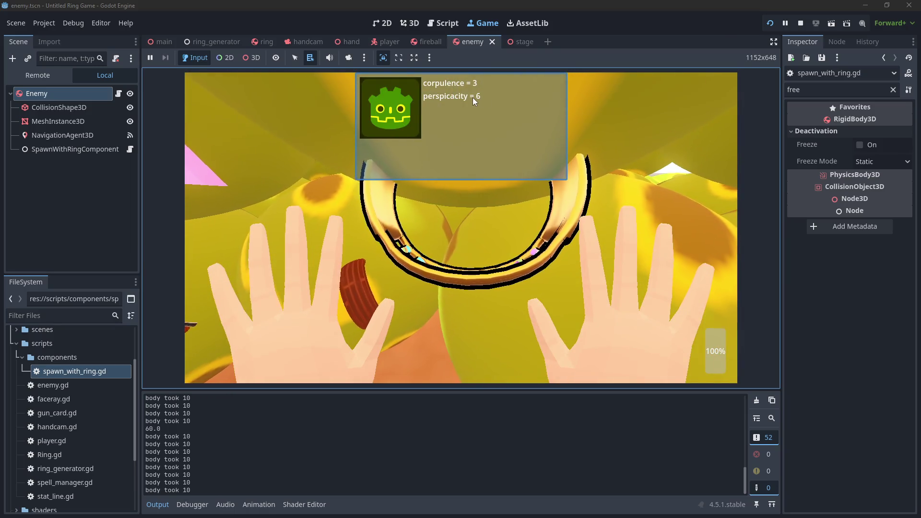
{"action": "left_click", "coordinate": [473, 97]}
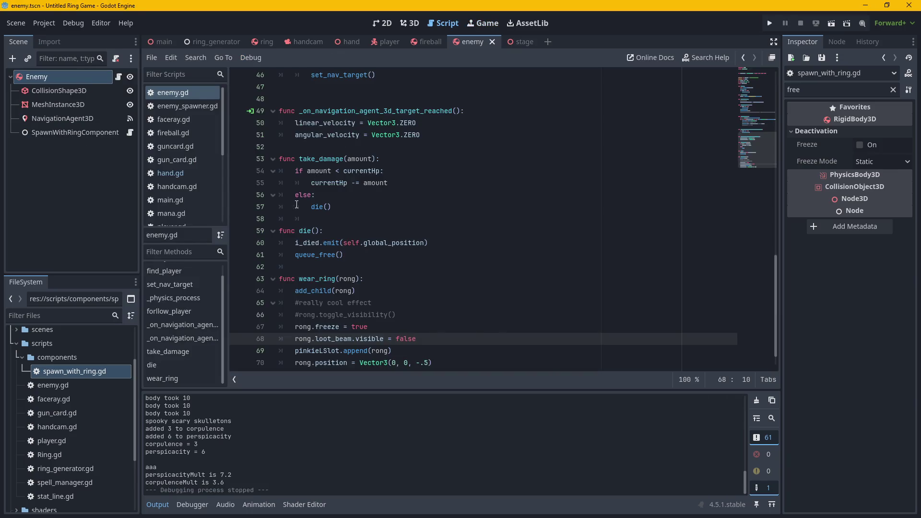
Change line 37's v.cross(Vector3.UP) to Vector3.RIGHT in follow_player, then rerun the game.
{"action": "scroll", "coordinate": [402, 199], "scroll_direction": "up", "scroll_amount": 5}
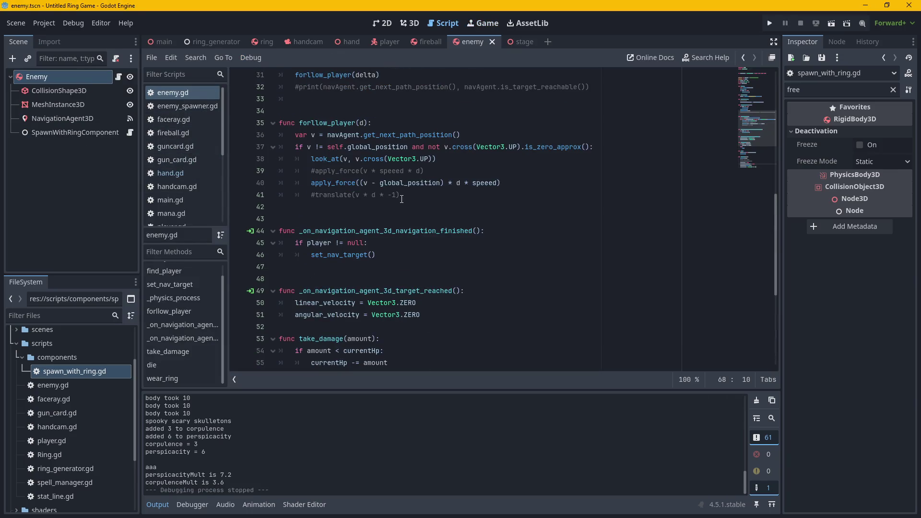
{"action": "left_click", "coordinate": [74, 119]}
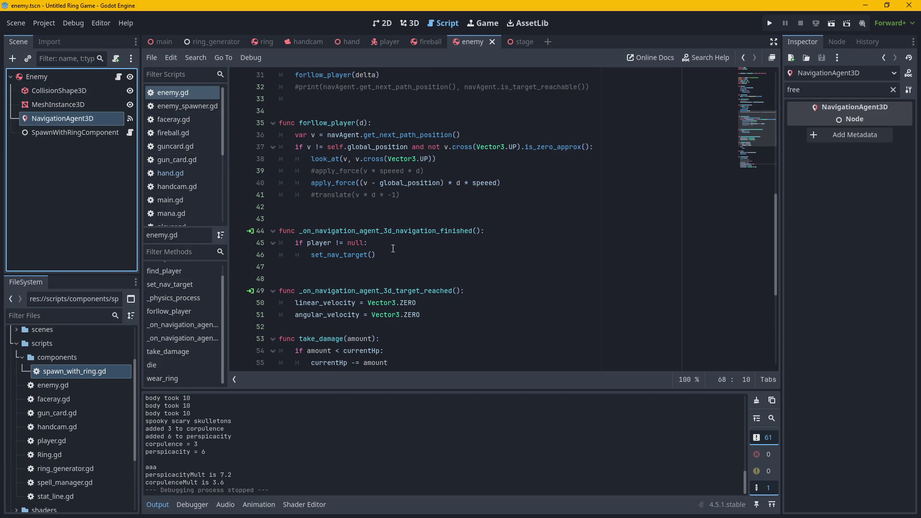
{"action": "left_click", "coordinate": [365, 160]}
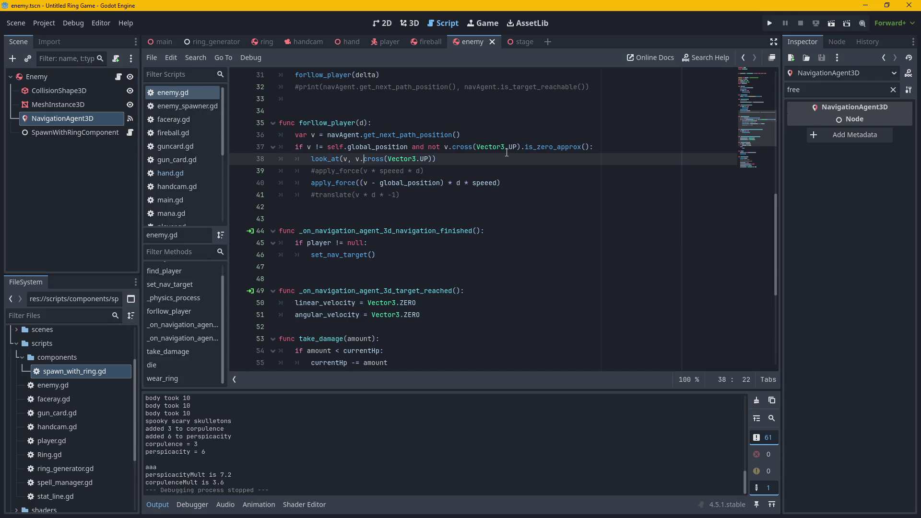
{"action": "left_click", "coordinate": [512, 148]}
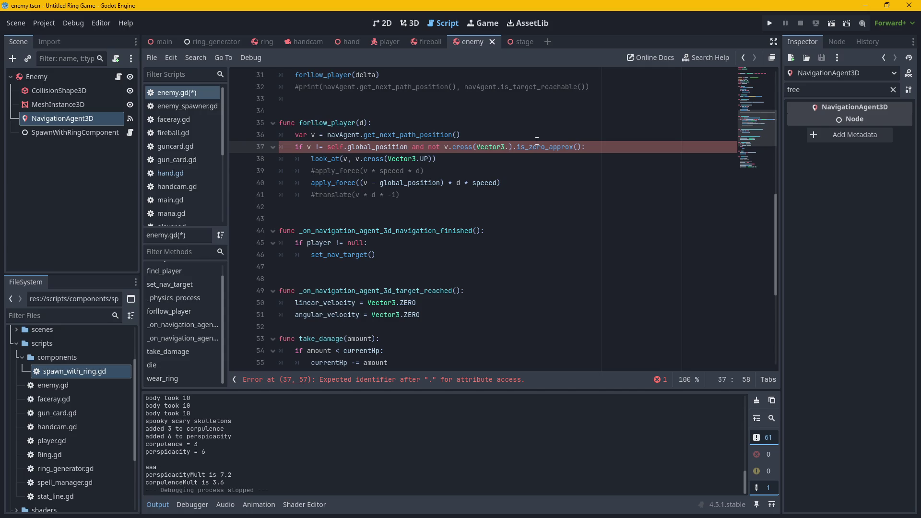
{"action": "type", "text": "rig"}
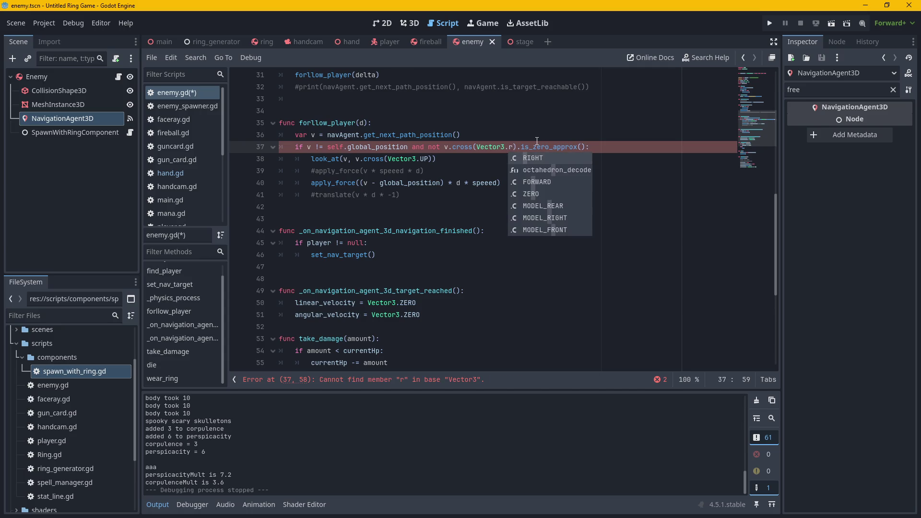
{"action": "key", "text": "Return"}
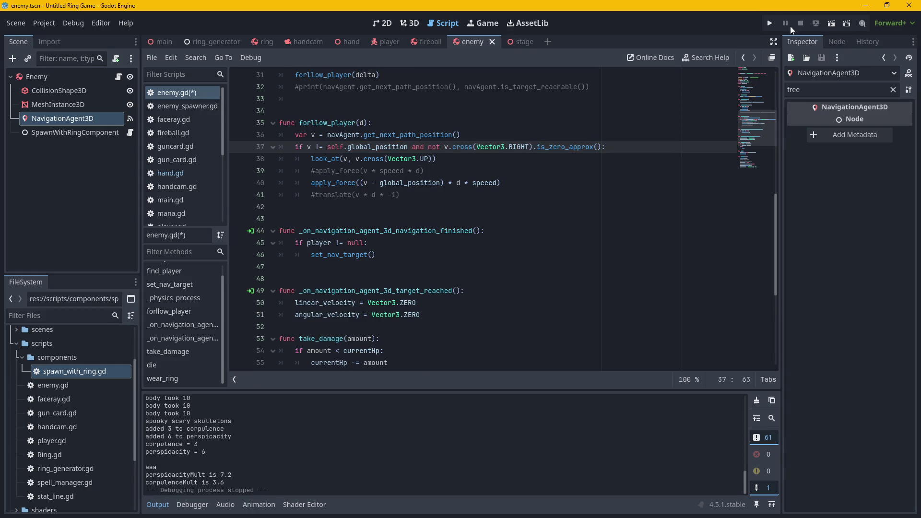
{"action": "left_click", "coordinate": [770, 24]}
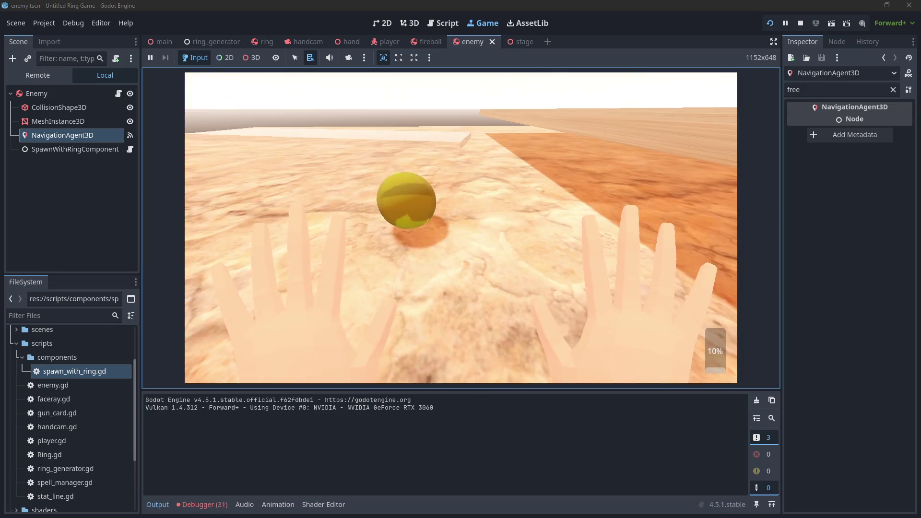
Stop the game, change line 38's look_at up vector to Vector3.RIGHT, check the errors, and rerun.
{"action": "key", "text": "F8"}
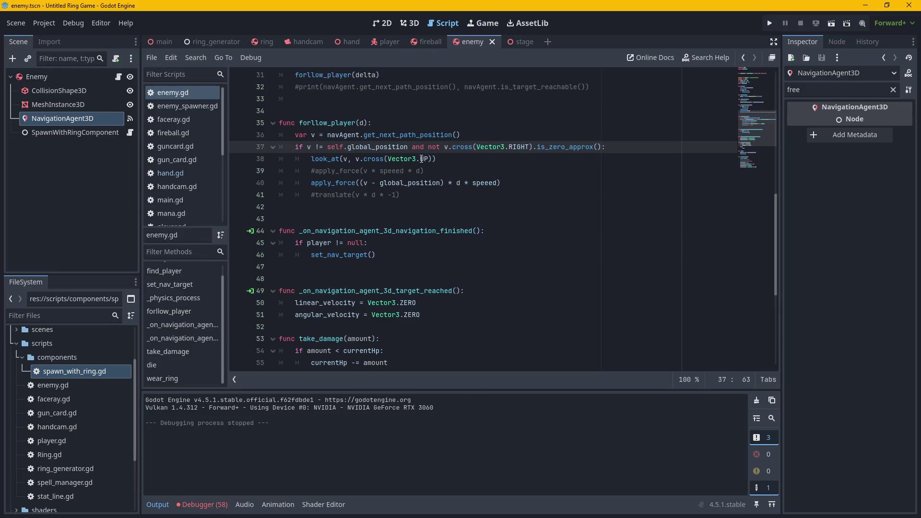
{"action": "left_click", "coordinate": [425, 160]}
{"action": "type", "text": "r"}
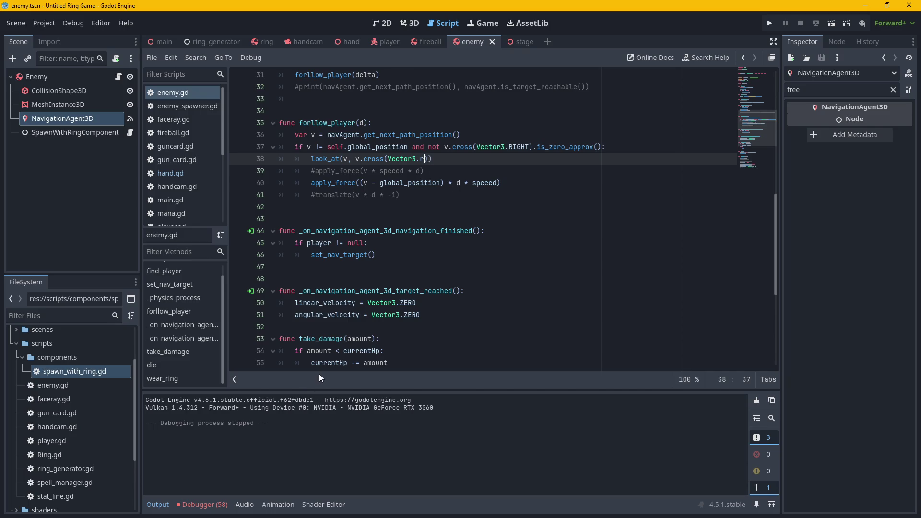
{"action": "type", "text": "i"}
{"action": "key", "text": "Return"}
{"action": "left_click", "coordinate": [201, 504]}
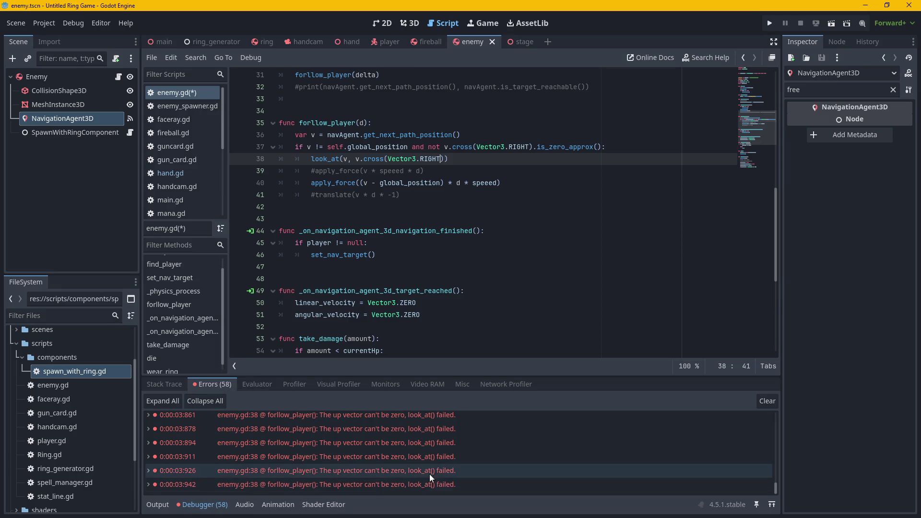
{"action": "left_click", "coordinate": [768, 24]}
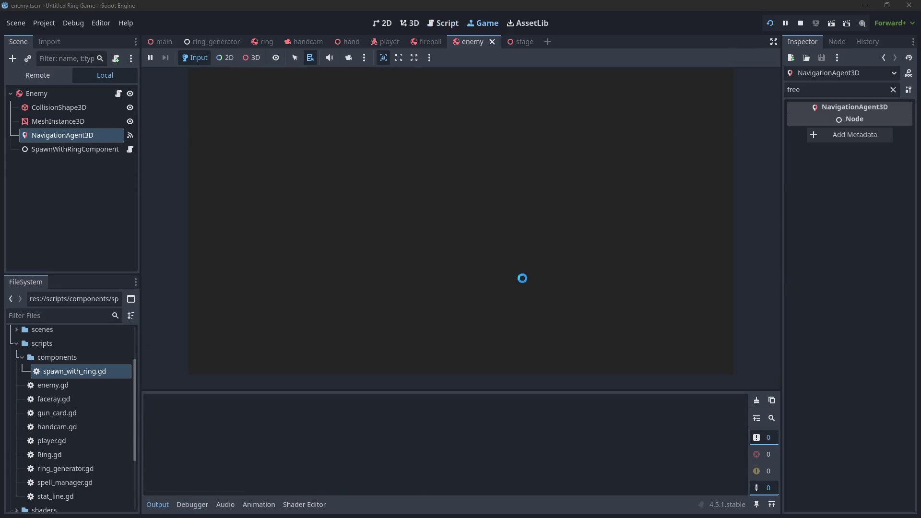
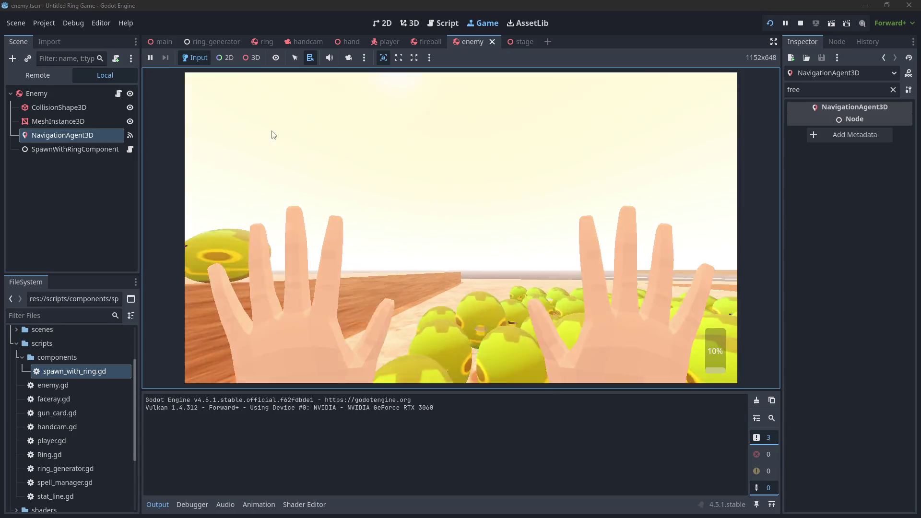
Take control of the running game's camera and move toward the yellow enemy cluster.
{"action": "left_click", "coordinate": [150, 60]}
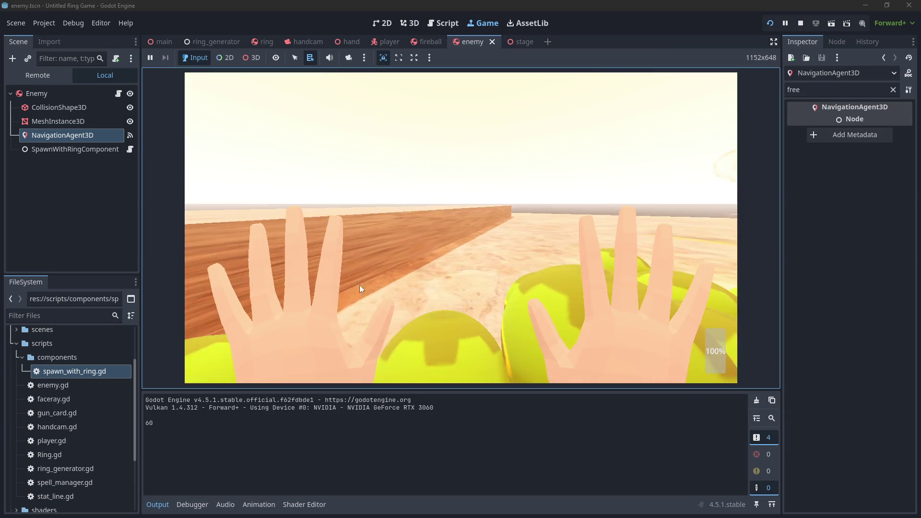
{"action": "left_click", "coordinate": [294, 291]}
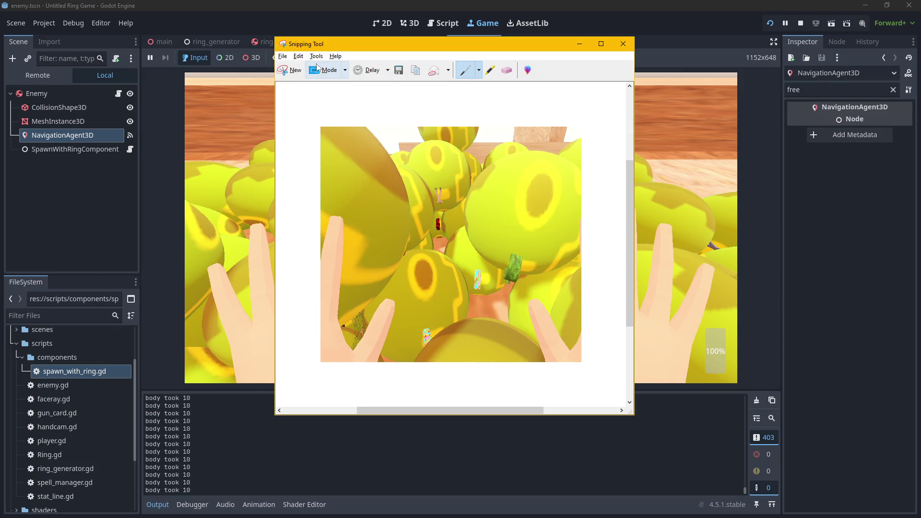
Replace the old snip with a new capture of the enemy-packed game view.
{"action": "left_click", "coordinate": [290, 70]}
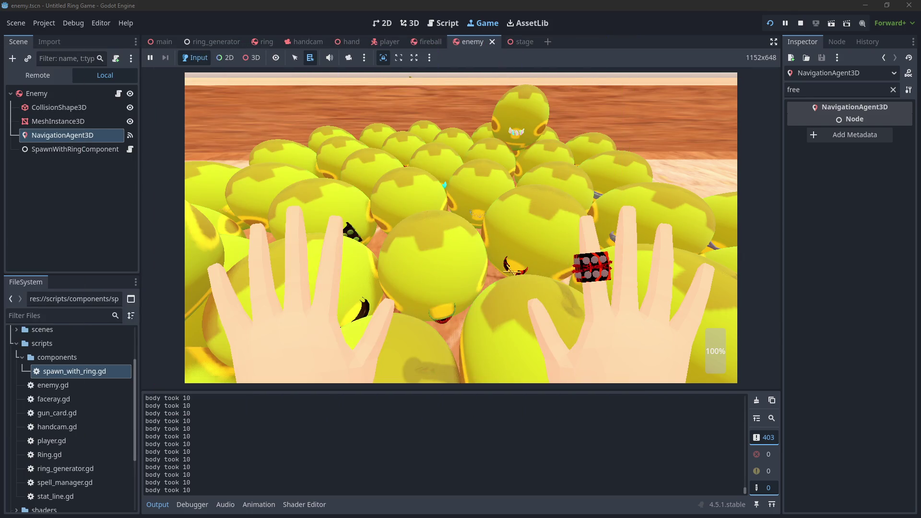
{"action": "left_click_drag", "start_coordinate": [253, 91], "coordinate": [547, 298]}
{"action": "left_click_drag", "start_coordinate": [648, 376], "coordinate": [666, 380]}
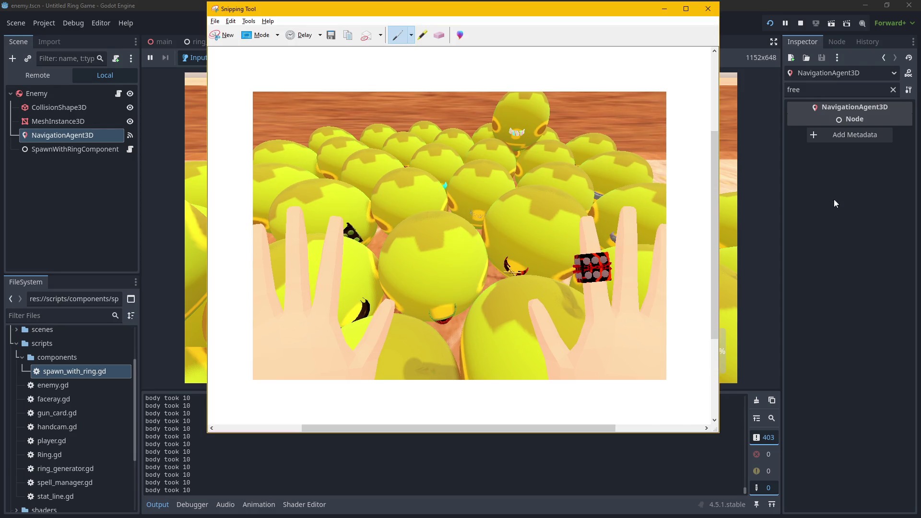
Copy the captured image to the clipboard and close Snipping Tool without saving.
{"action": "right_click", "coordinate": [440, 182]}
{"action": "left_click", "coordinate": [461, 200]}
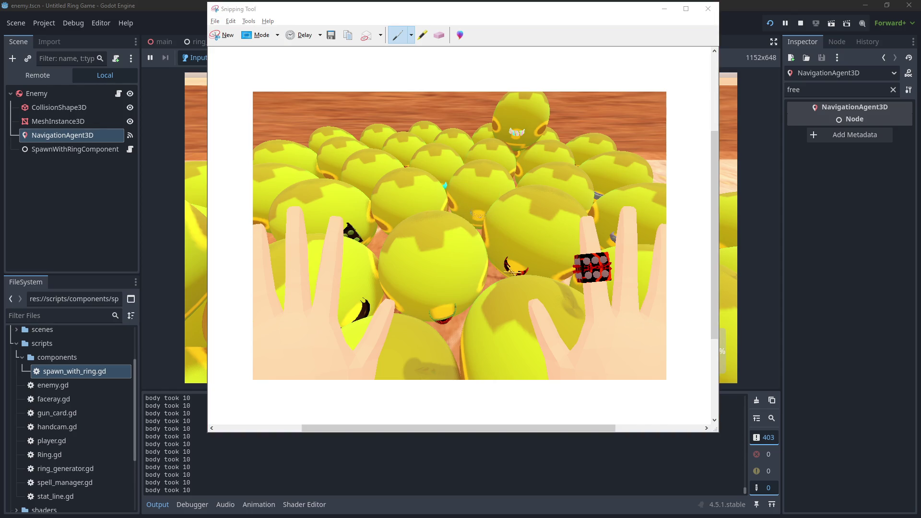
{"action": "left_click", "coordinate": [708, 8]}
{"action": "key", "text": "Return"}
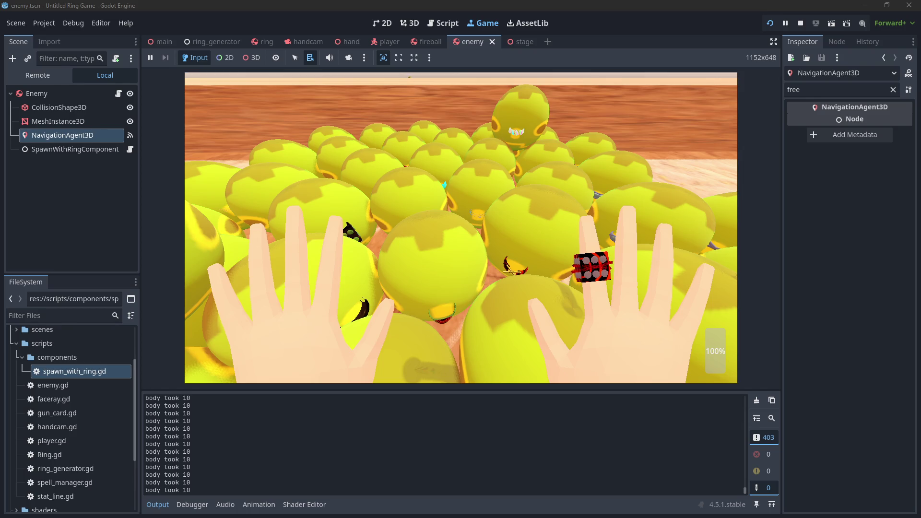
Resume playing among the enemies, then stop the game with F8.
{"action": "left_click", "coordinate": [369, 217]}
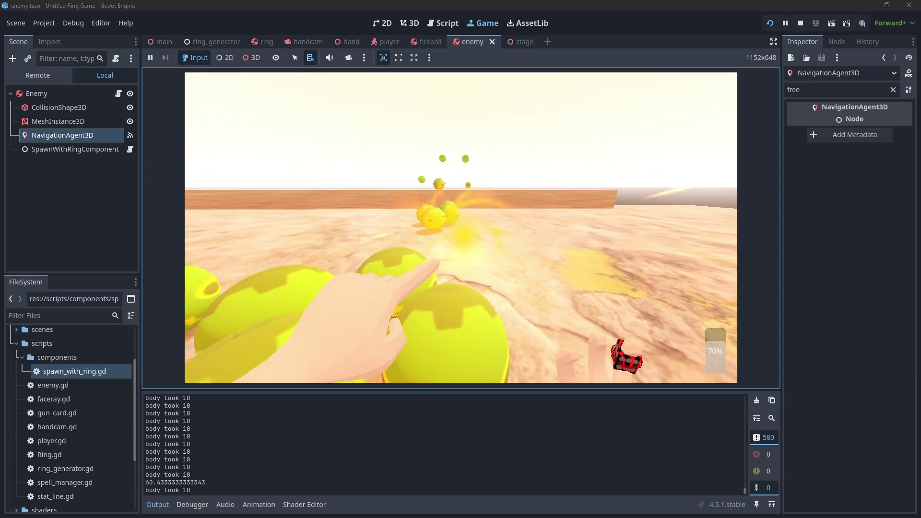
{"action": "key", "text": "F8"}
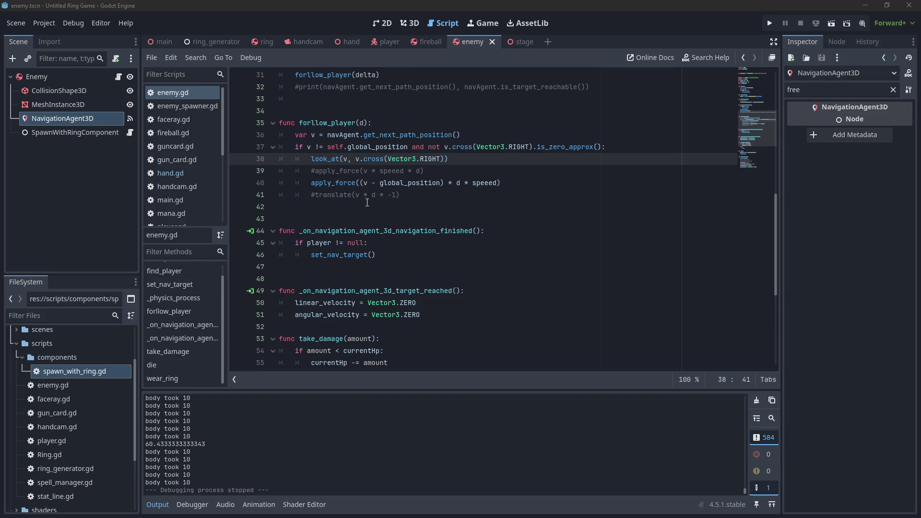
Insert a blank line after the i_died.emit call in enemy.gd's die() function.
{"action": "left_click", "coordinate": [432, 219]}
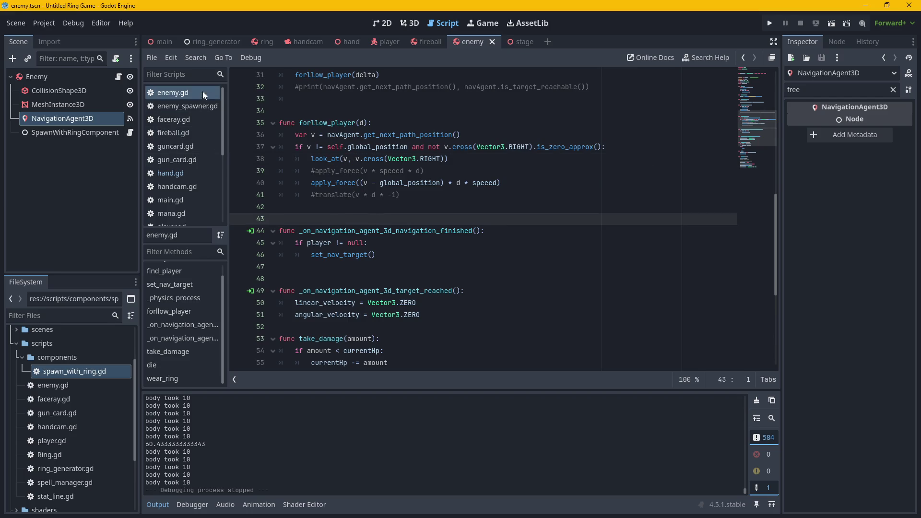
{"action": "scroll", "coordinate": [403, 275], "scroll_direction": "down", "scroll_amount": 5}
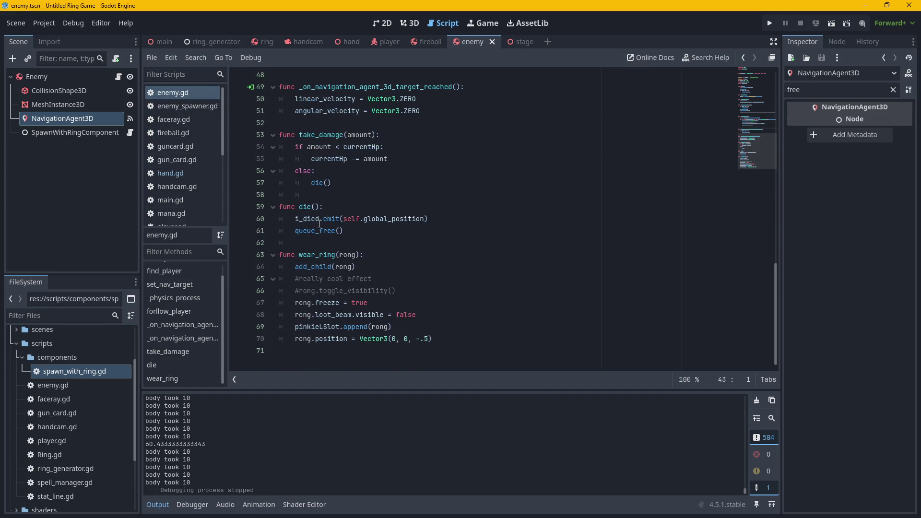
{"action": "left_click", "coordinate": [376, 219]}
{"action": "left_click", "coordinate": [462, 215]}
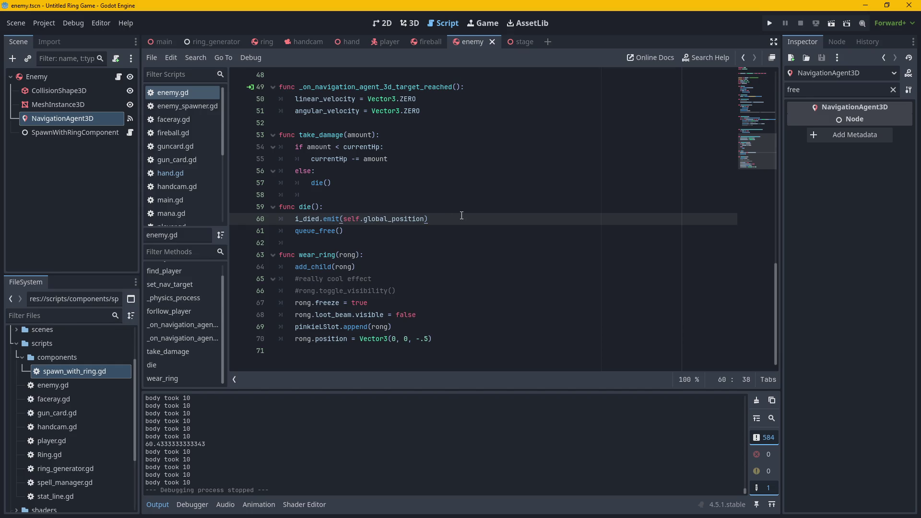
{"action": "key", "text": "Return"}
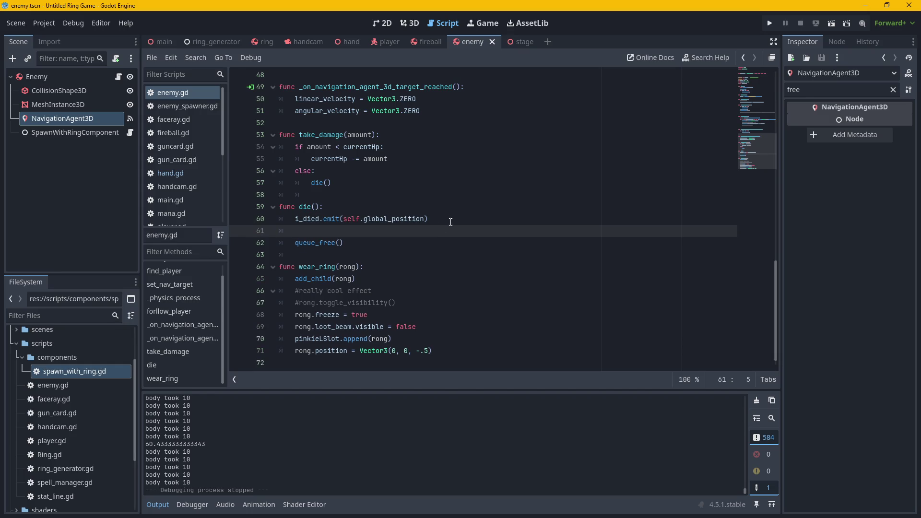